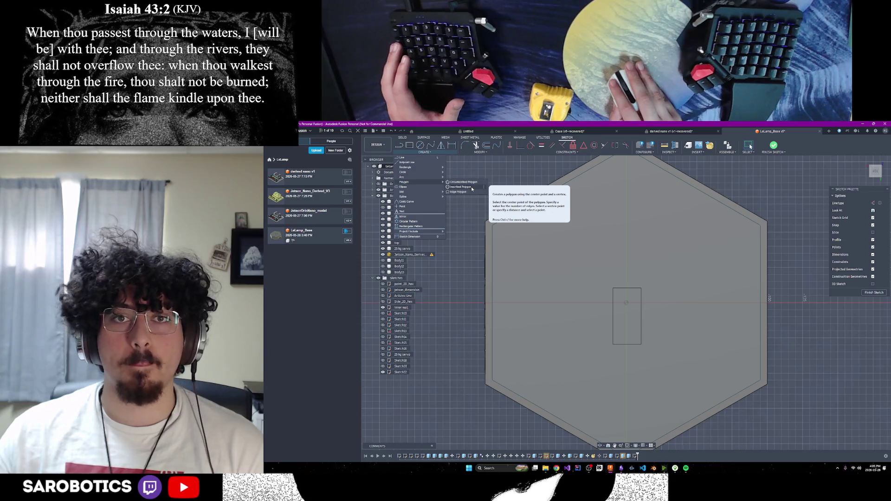
Draw an inscribed hexagon of radius 27/2 (13.5 mm) centred on the base rectangle's midpoint.
left_click(472, 188)
left_click(627, 303)
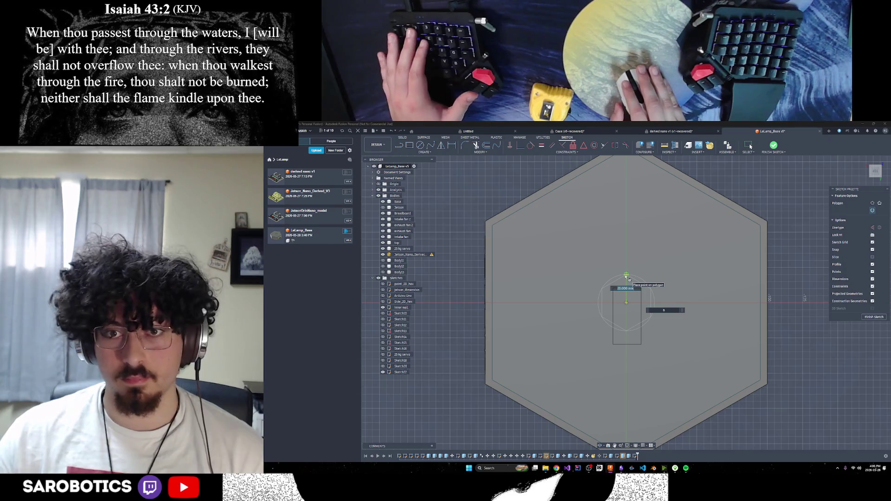
type("27/2")
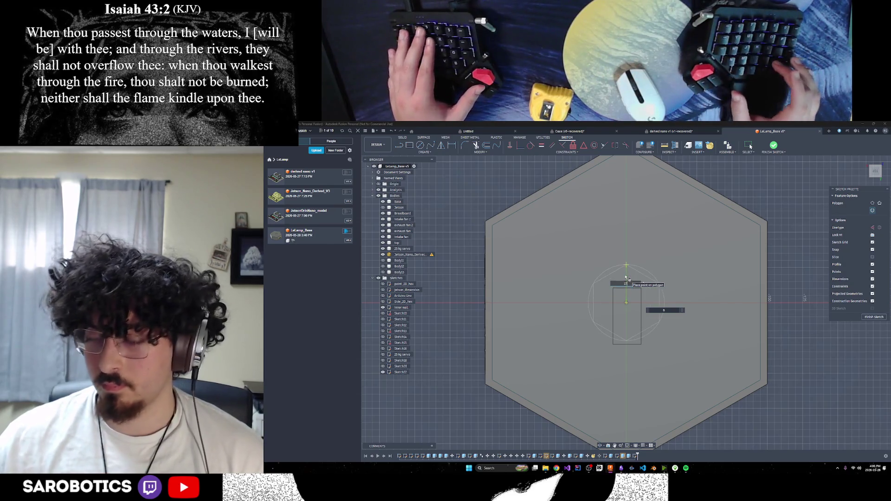
key("Return")
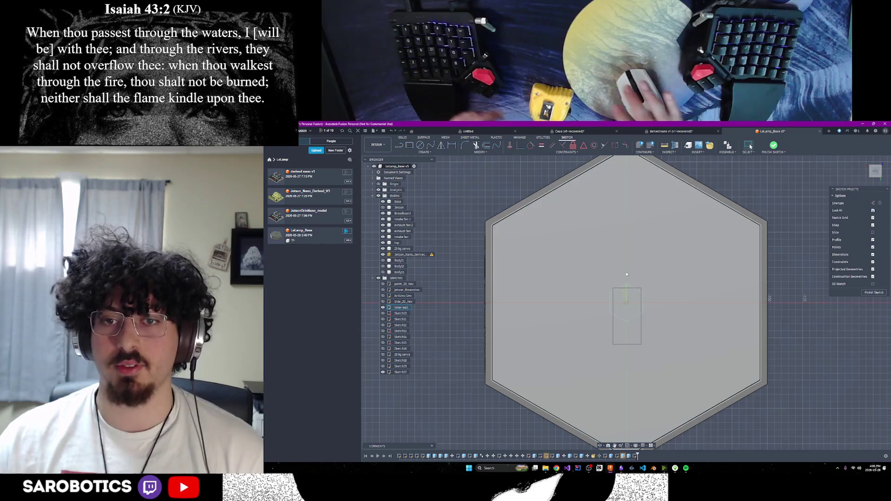
scroll(650, 281, "up", 3)
scroll(650, 280, "down", 3)
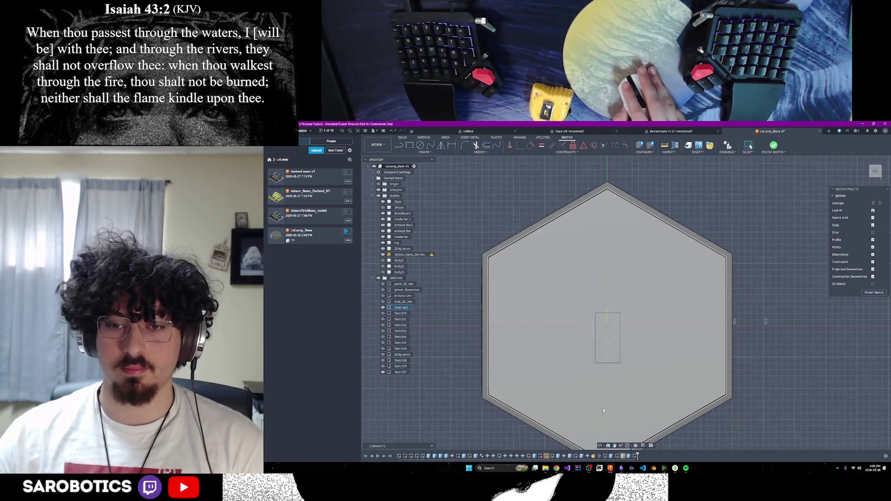
mouse_move(655, 366)
middle_mouse_down("shift")
mouse_move(613, 284)
mouse_move(628, 364)
mouse_move(644, 300)
mouse_move(655, 299)
middle_mouse_up("shift")
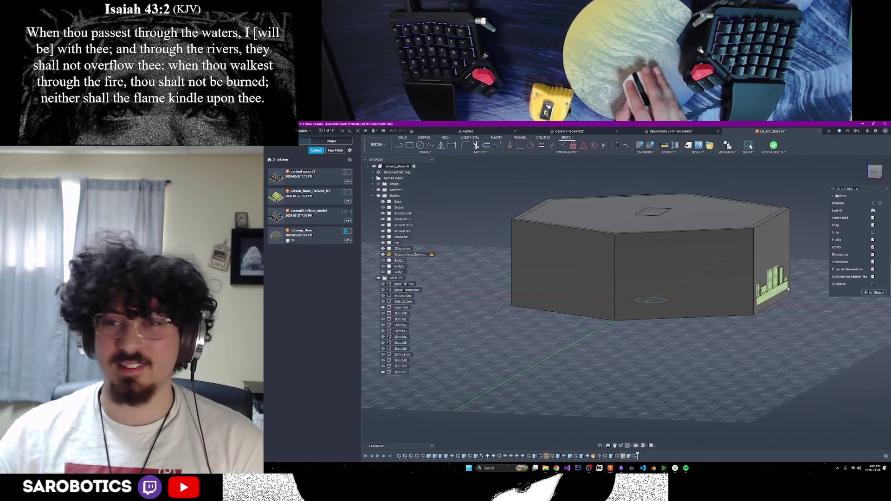
Finish the sketch and measure the 70 mm distance between the base's top and bottom faces.
left_click(876, 292)
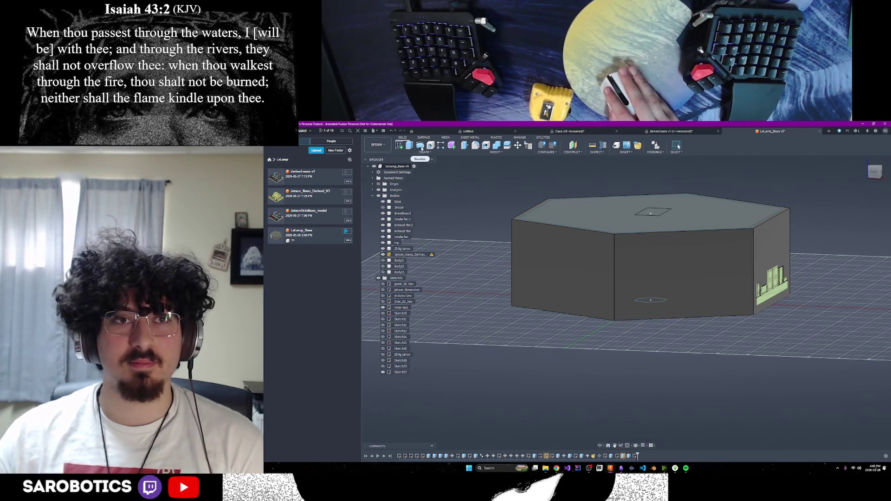
left_click(590, 146)
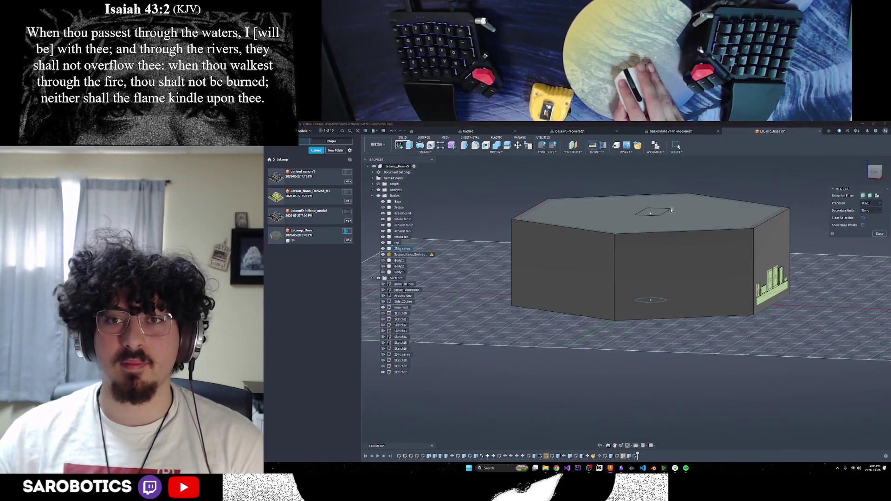
left_click(651, 214)
middle_click_drag(601, 446, 650, 325, "shift")
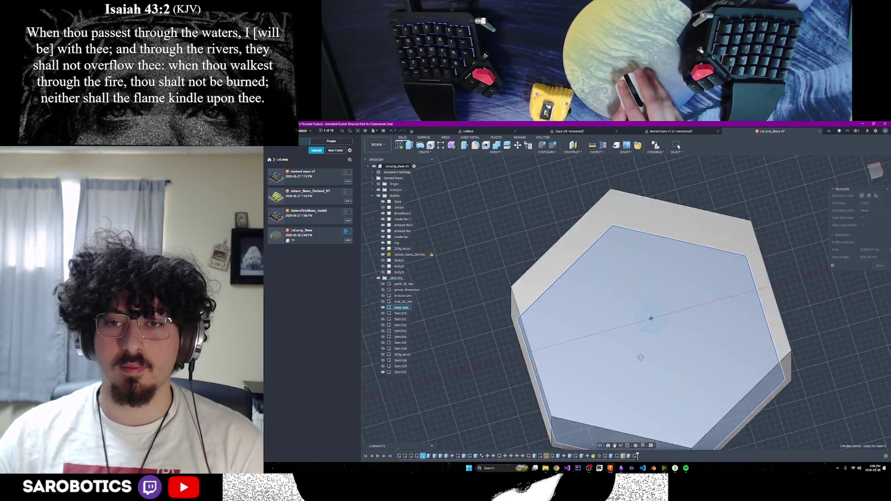
left_click(653, 321)
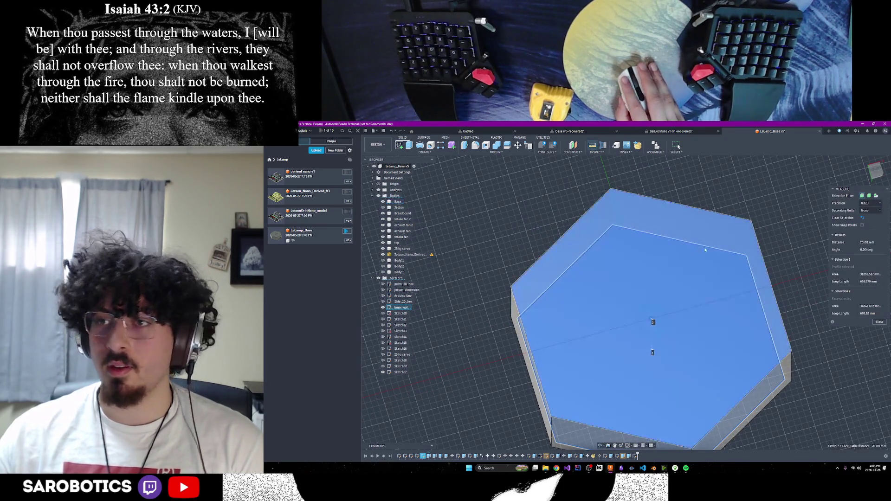
Close the measurement, start Move/Copy and remove the Base body from the selection.
left_click(880, 322)
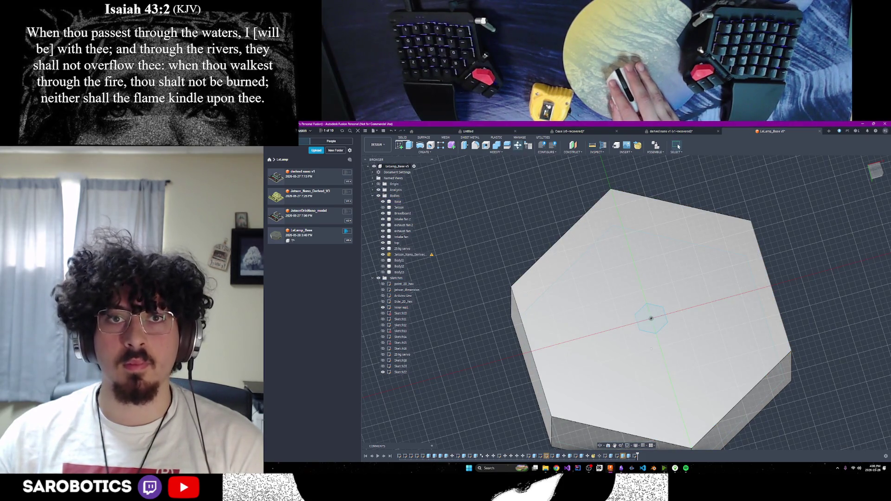
key("m")
left_click(666, 314)
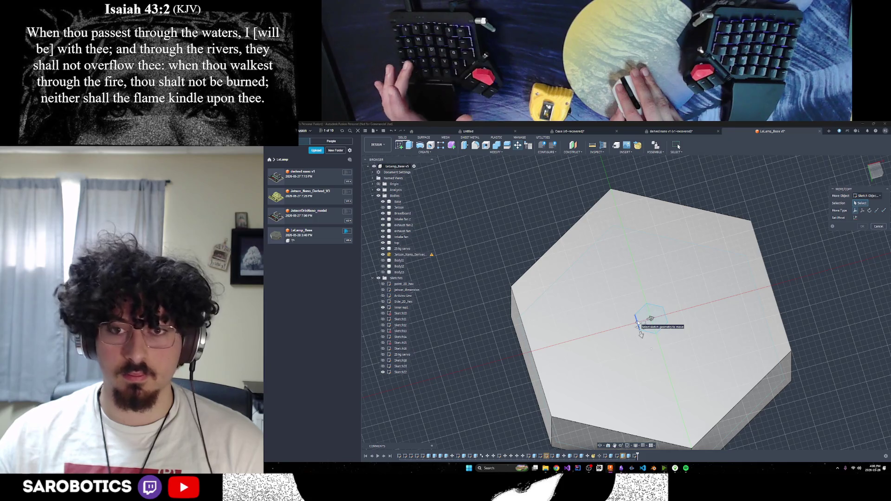
Select the small hexagon's sketch edges and move them 70 mm along Z.
left_click(636, 321)
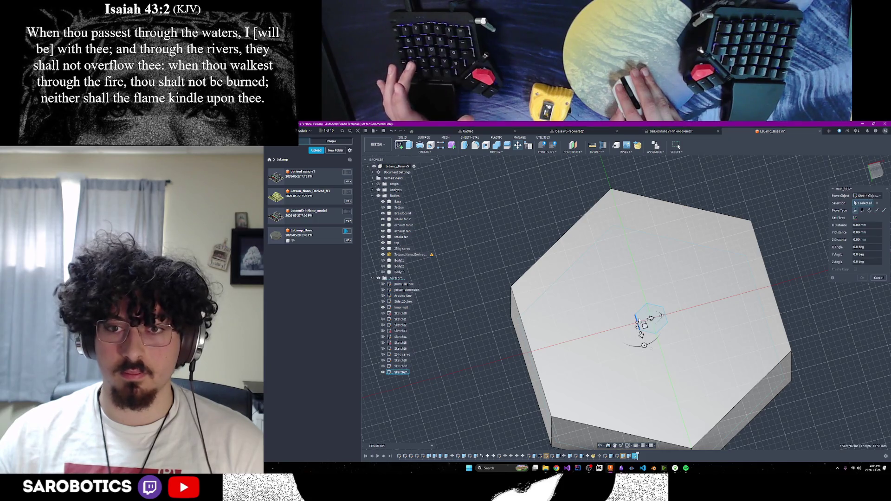
left_click(666, 316)
left_click(663, 329)
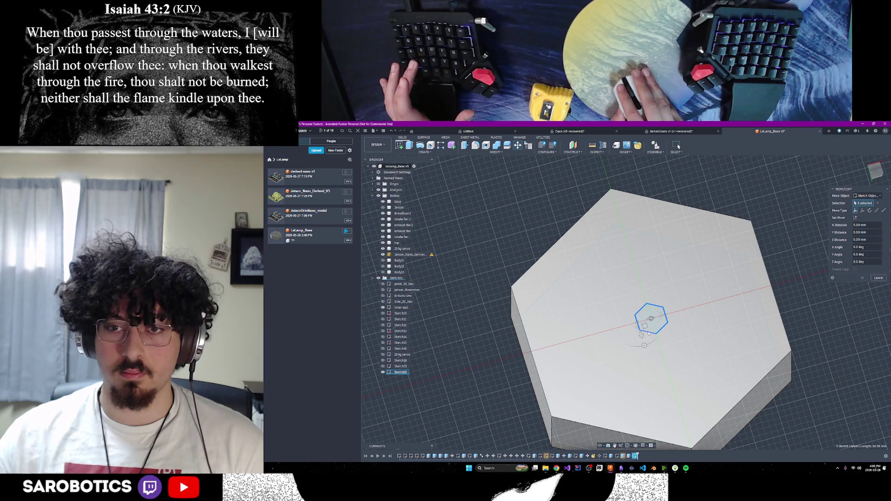
middle_click_drag(648, 406, 658, 395, "shift")
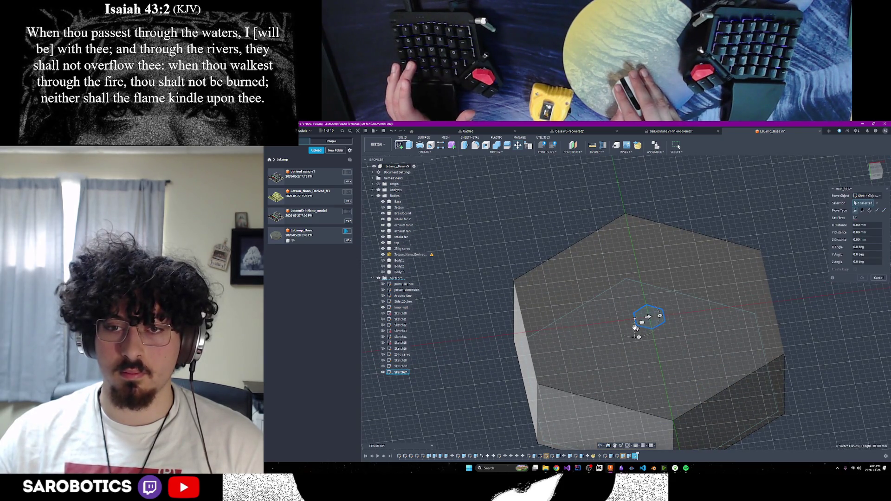
left_click(635, 327)
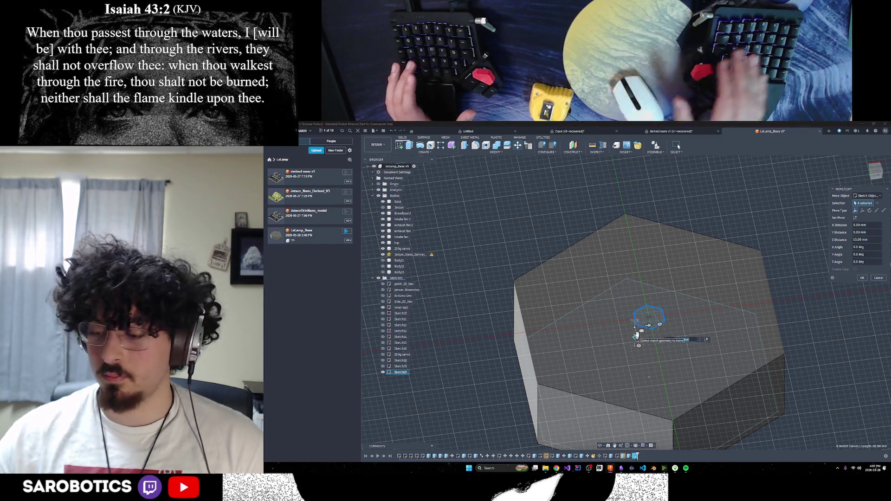
type("70")
key("Return")
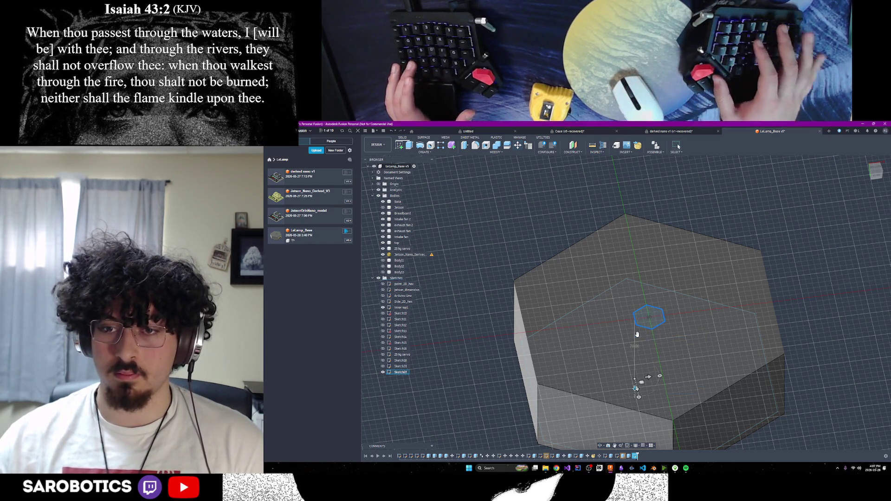
middle_click_drag(650, 396, 679, 276, "shift")
right_click(680, 276)
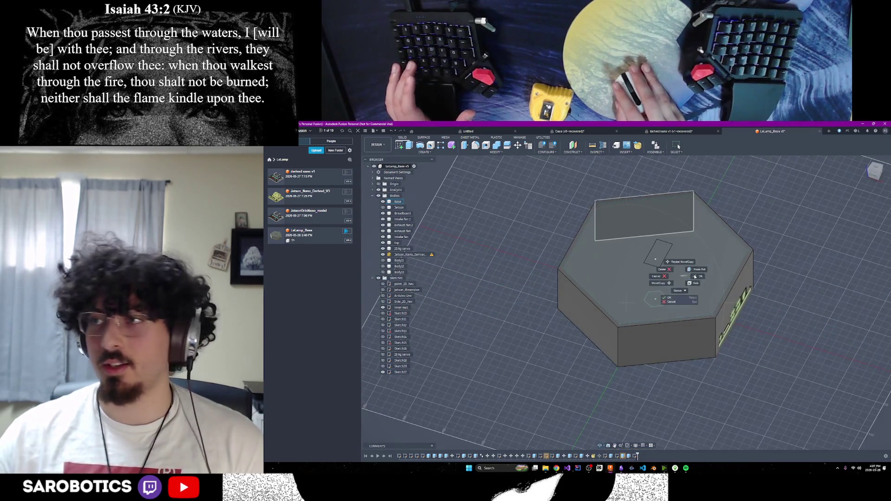
Hide Sketch22 and show Sketch20 and the Inner wall outline in the browser.
left_click(704, 275)
left_click(383, 372)
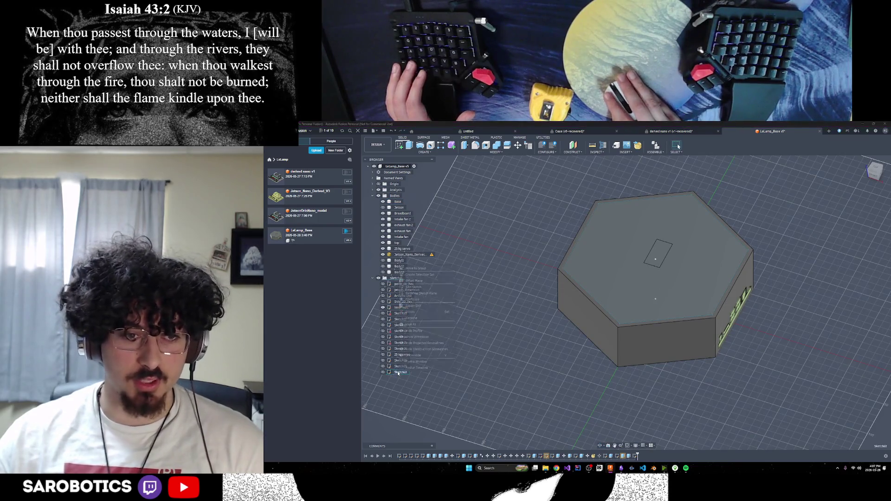
middle_click_drag(571, 257, 444, 361, "shift")
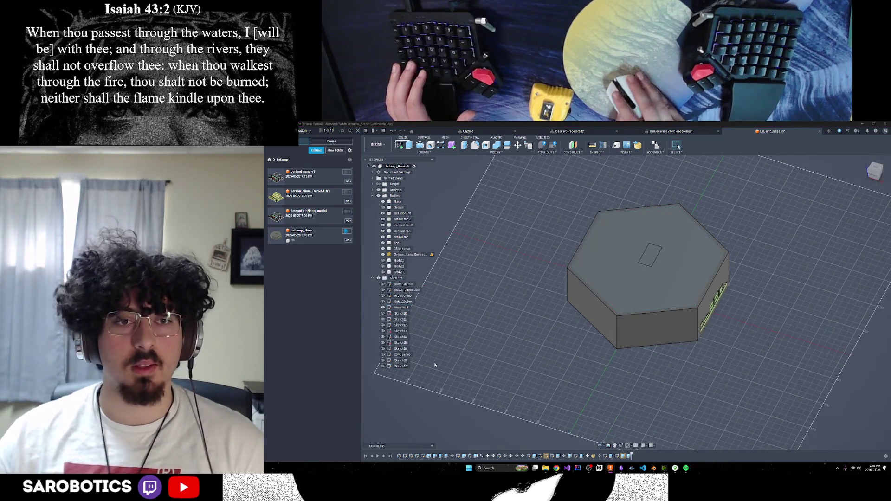
left_click(383, 367)
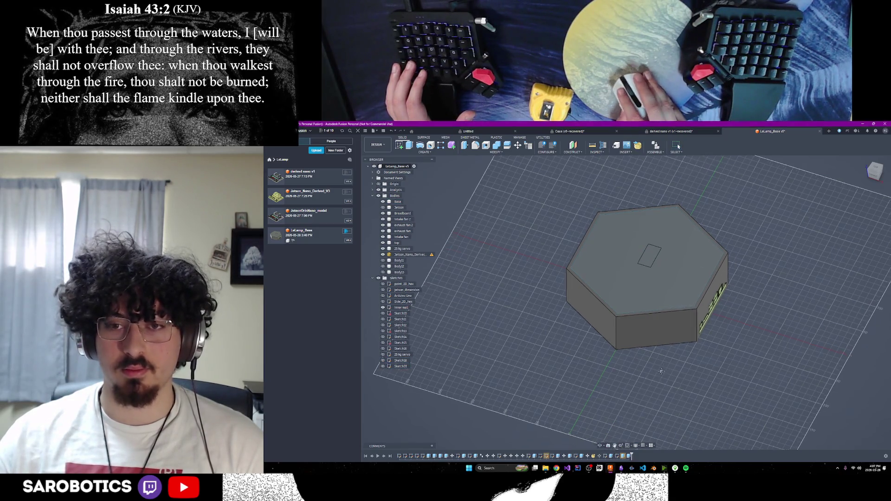
middle_click_drag(691, 343, 663, 376)
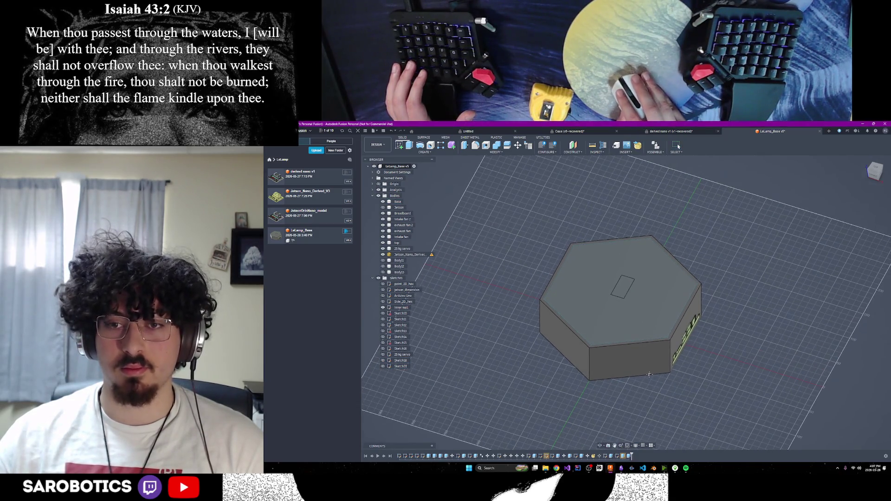
left_click(384, 308)
Start a new sketch on the base's top face.
left_click(399, 145)
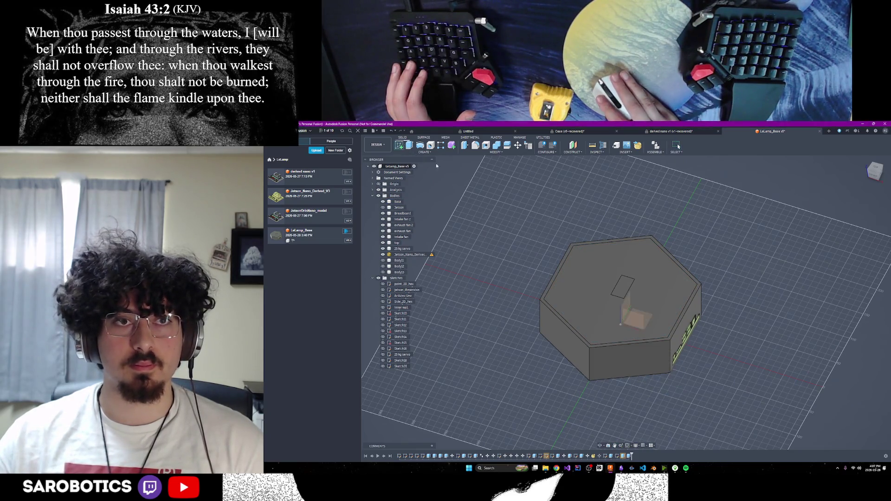
left_click(612, 294)
left_click(599, 446)
mouse_move(627, 325)
left_mouse_down()
mouse_move(626, 260)
mouse_move(618, 278)
mouse_move(629, 321)
mouse_move(622, 267)
left_mouse_up()
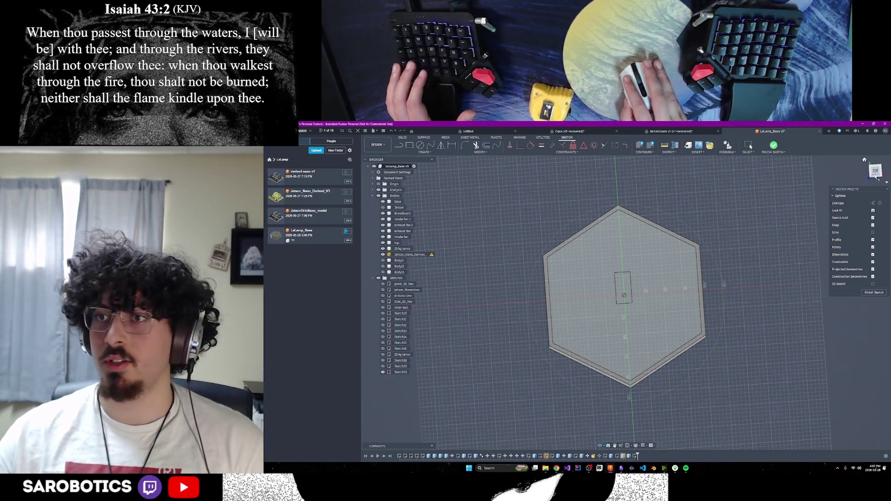
In top view, draw a hexagon of radius 27.5 centred at the origin.
left_click(872, 211)
left_click(420, 145)
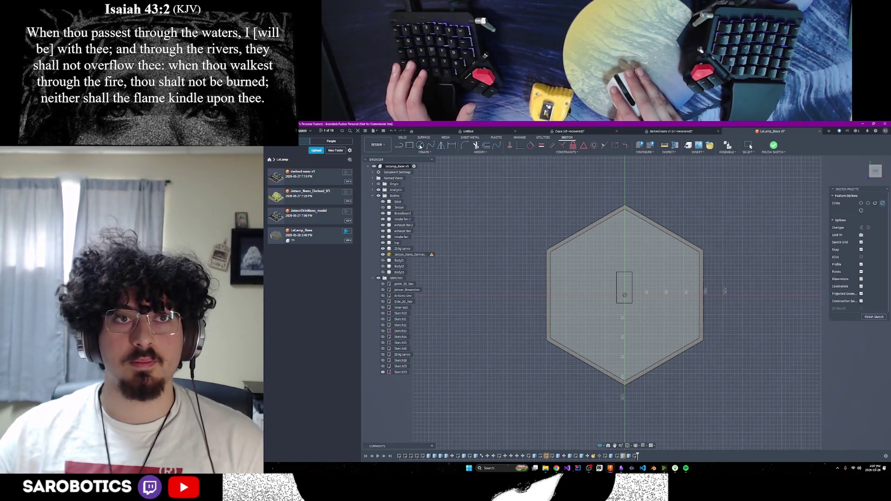
left_click(425, 153)
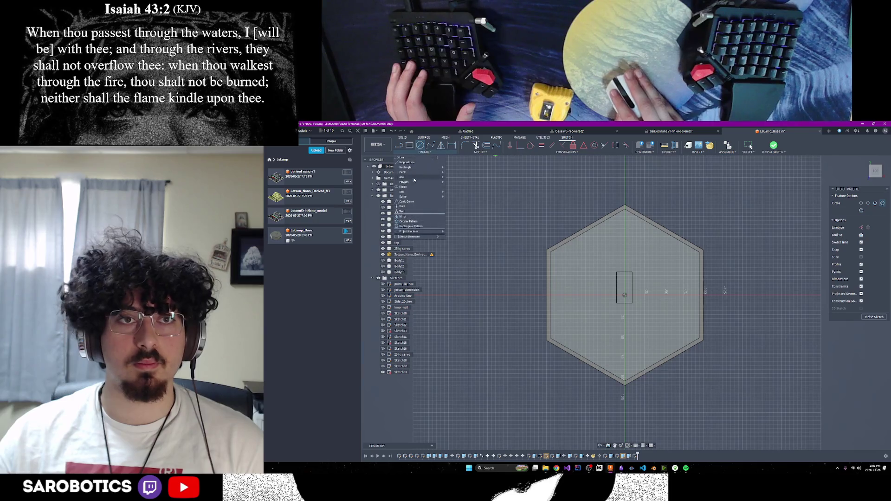
key("Escape")
left_click(423, 152)
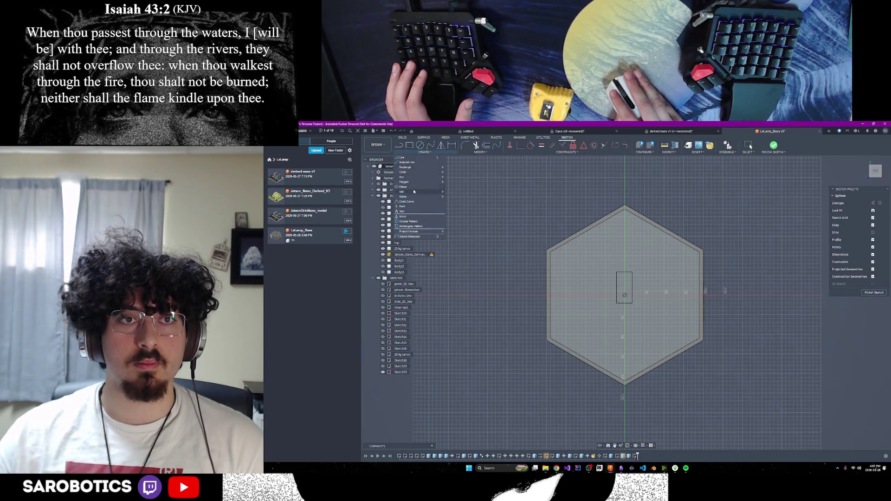
mouse_move(403, 192)
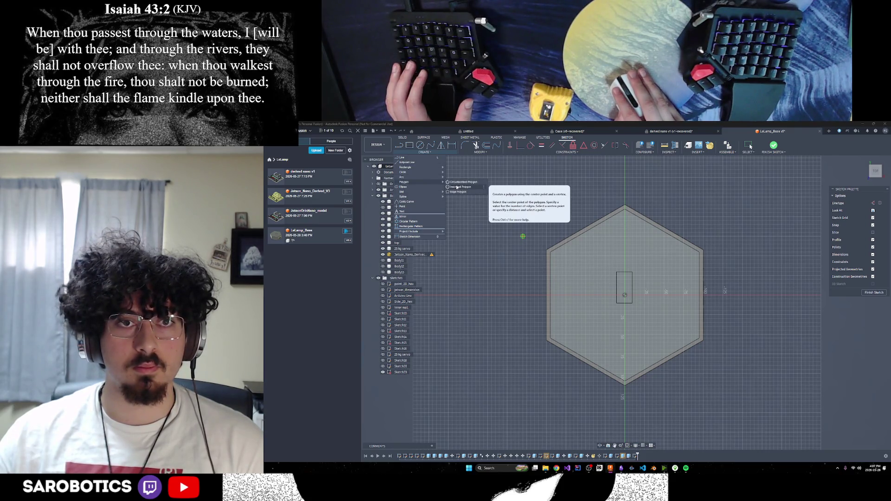
left_click(457, 187)
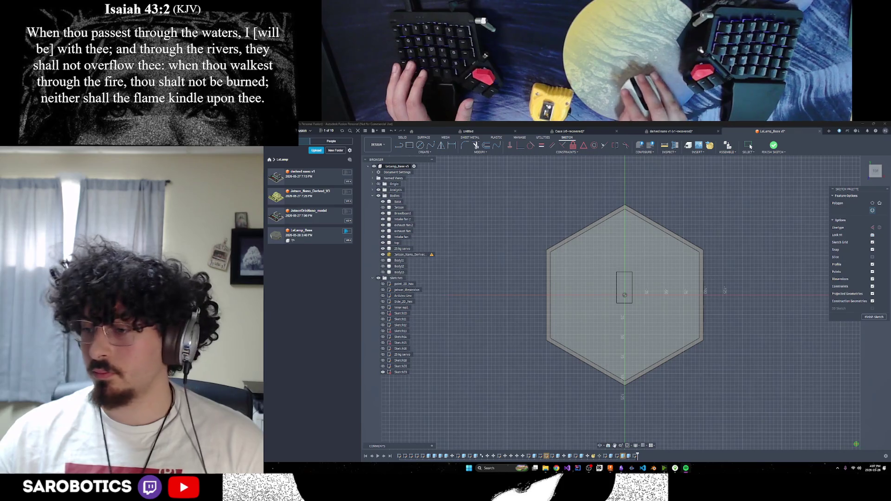
left_click(625, 296)
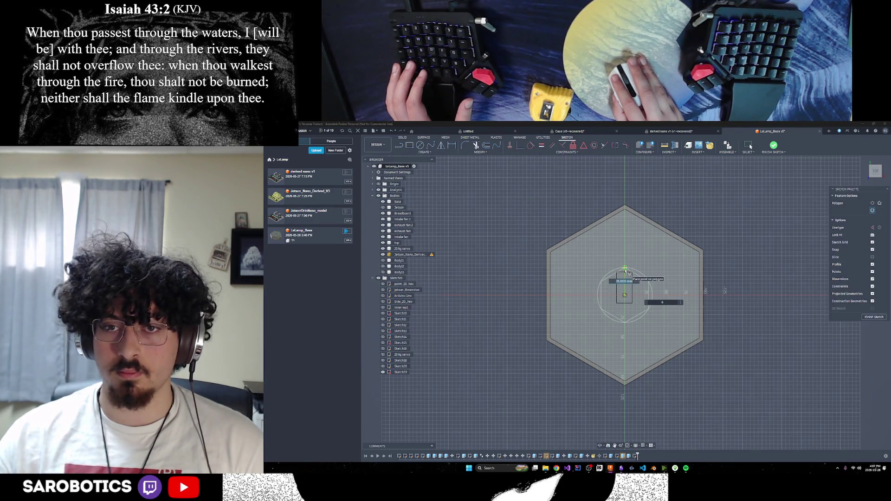
type("27.5")
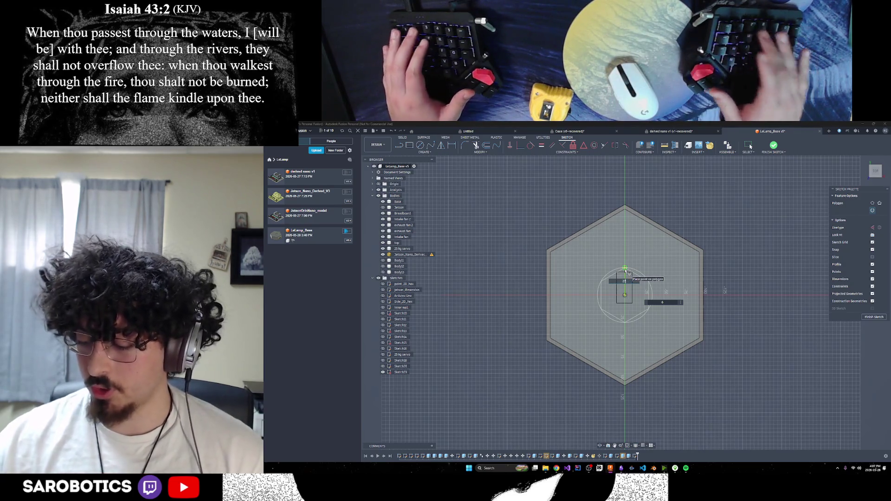
key("Return")
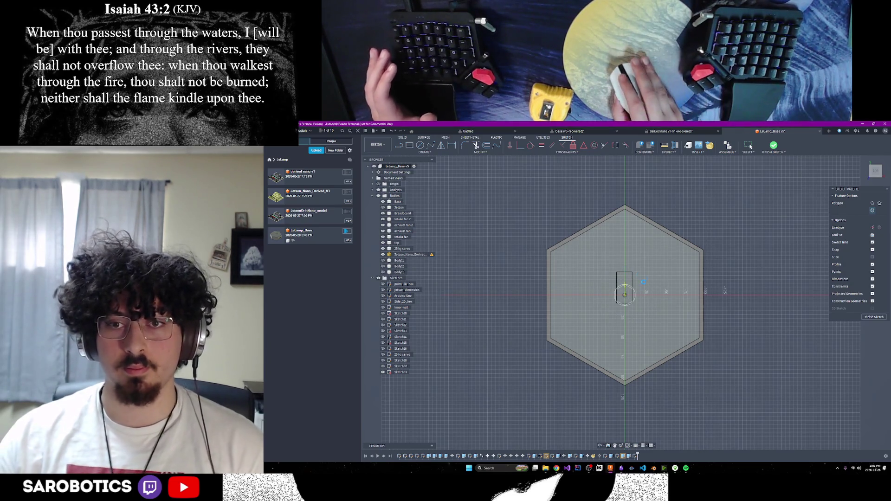
key("Escape")
Show the reference circle sketch and return to the Home view.
scroll(639, 297, "up", 2)
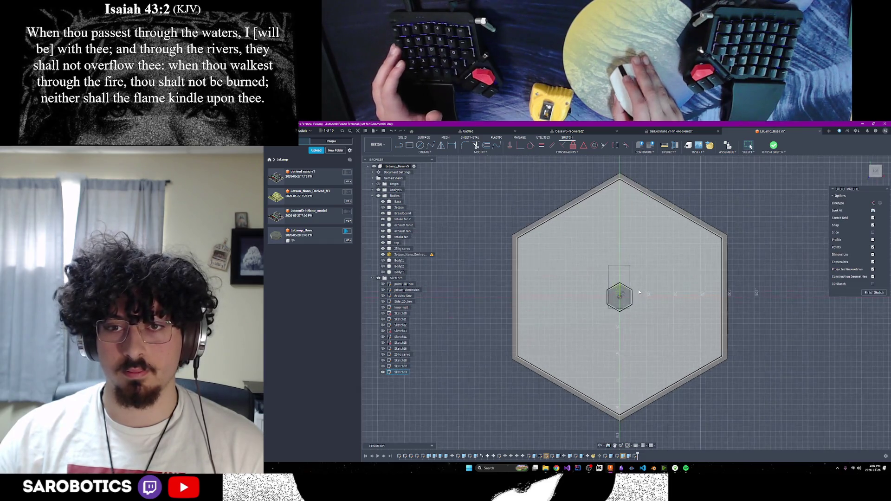
left_click(383, 360)
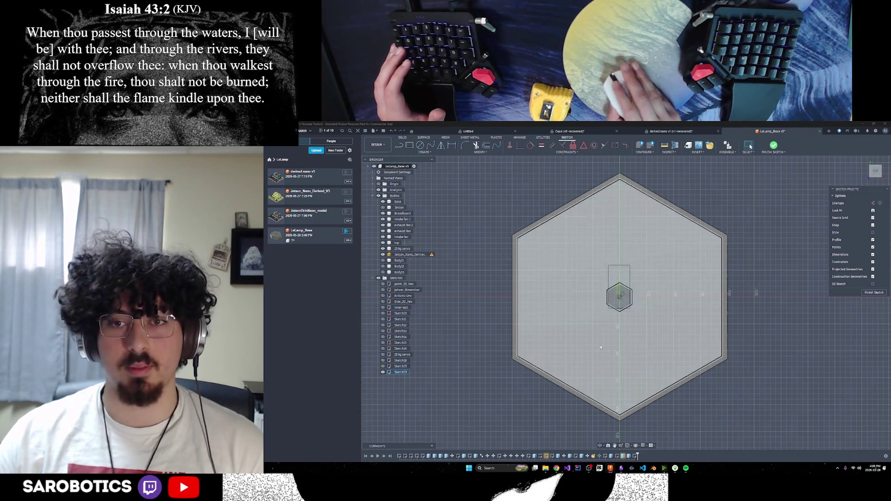
key("F6")
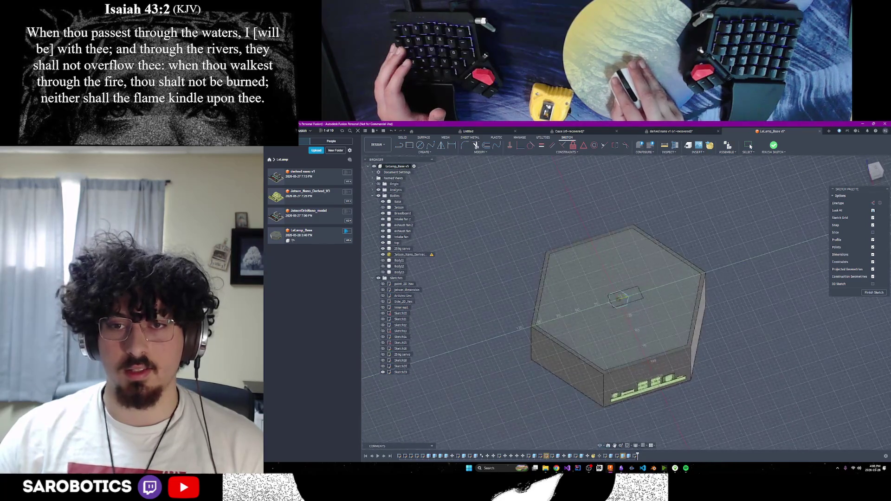
Finish the small hexagon sketch and tilt the view to look down on the base.
scroll(613, 299, "up", 3)
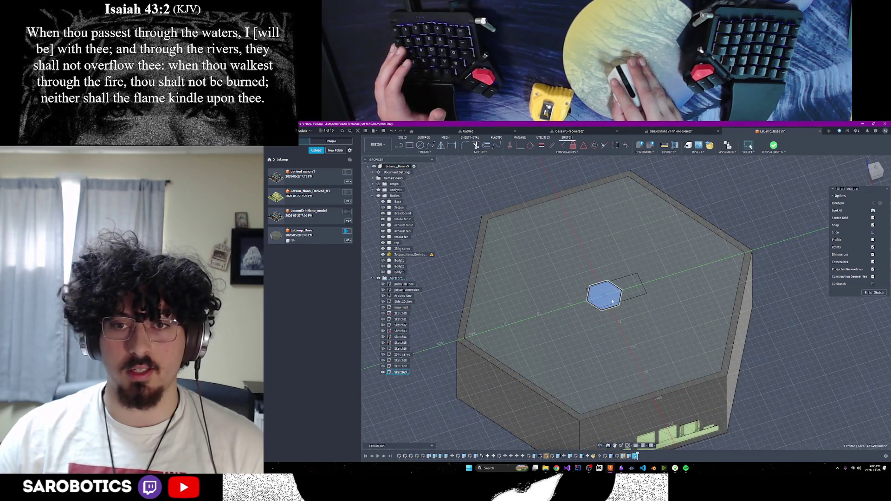
scroll(619, 364, "down", 3)
left_click(874, 293)
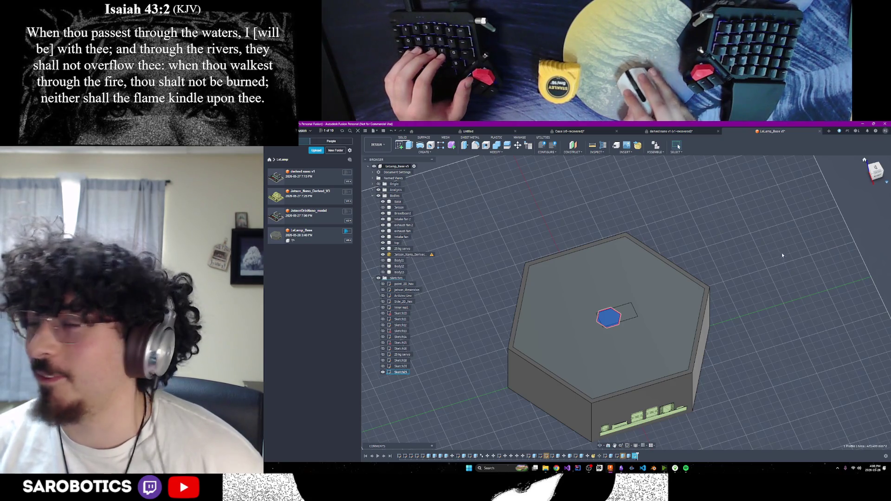
scroll(673, 353, "down", 3)
middle_click_drag(625, 356, 630, 305, "shift")
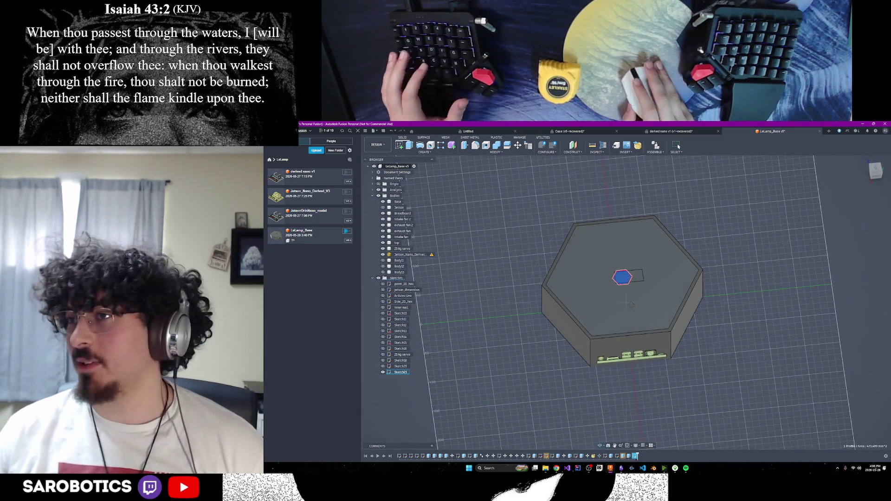
scroll(630, 304, "down", 2)
scroll(628, 302, "up", 5)
scroll(626, 304, "up", 2)
mouse_move(627, 303)
middle_mouse_down()
mouse_move(580, 396)
mouse_move(644, 321)
mouse_move(584, 327)
middle_mouse_up()
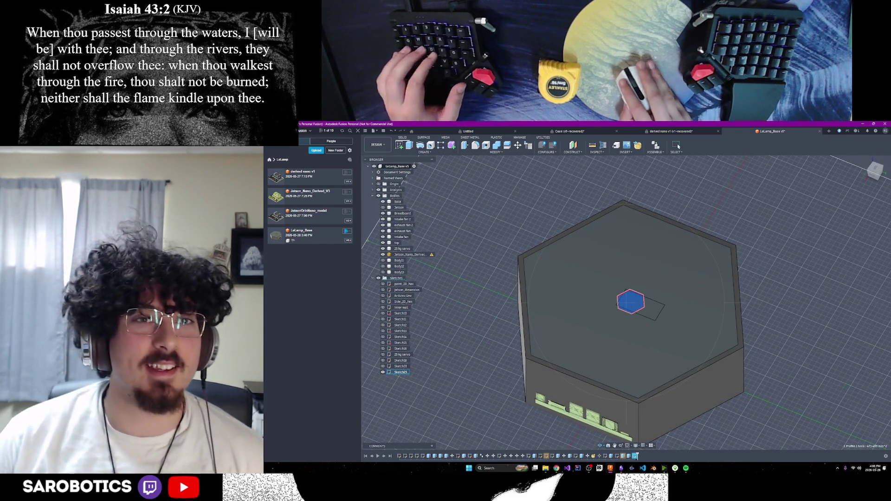
Extrude the small hexagon profile upward 300 mm into a tall central pillar.
key("e")
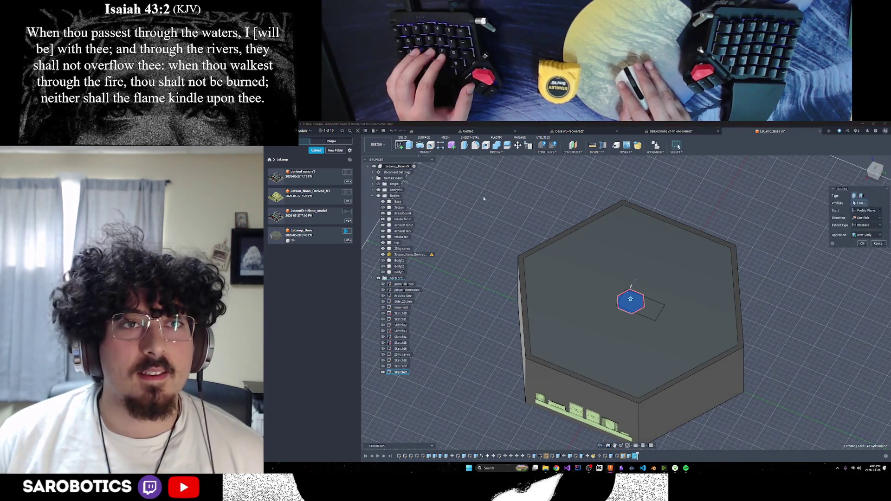
left_click(632, 302)
left_click(630, 300)
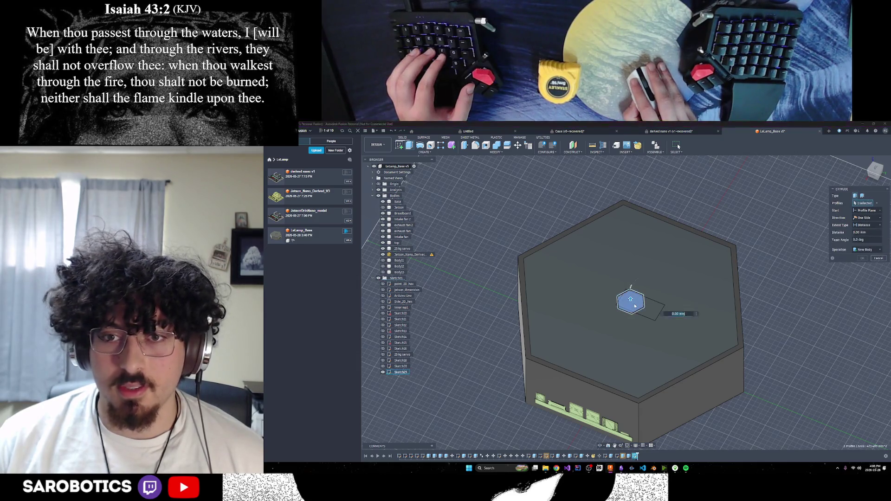
type("15")
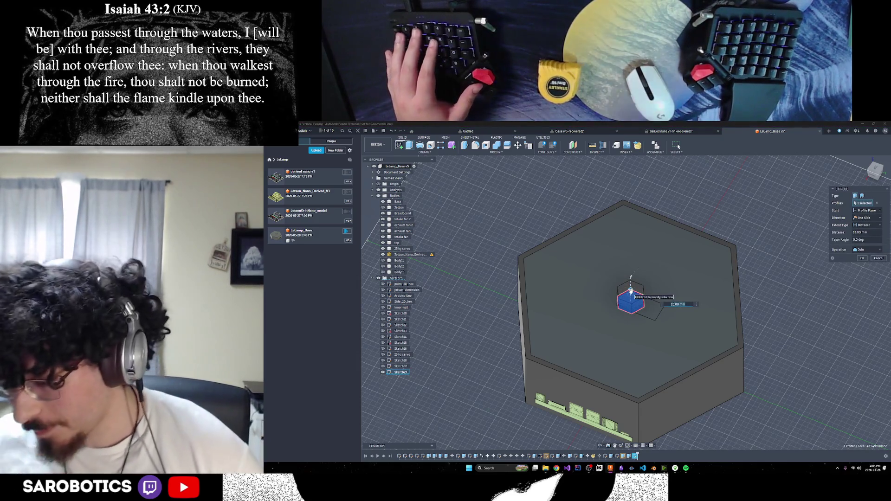
key("Return")
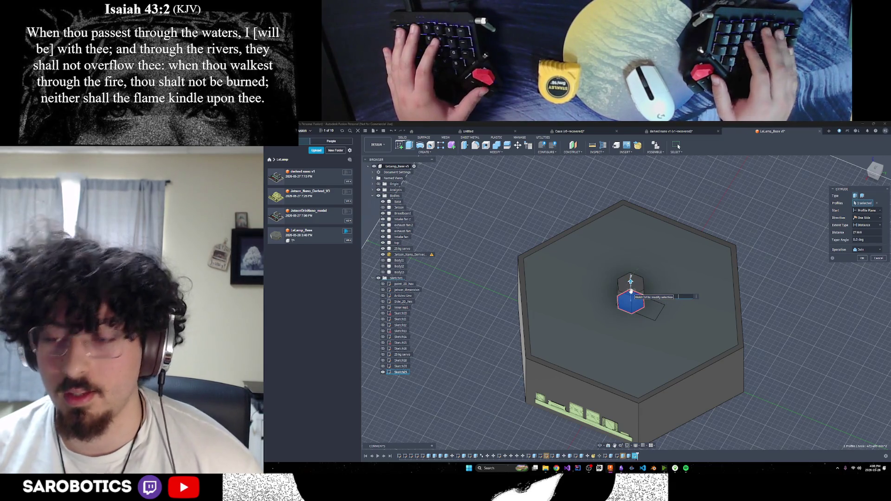
type("3")
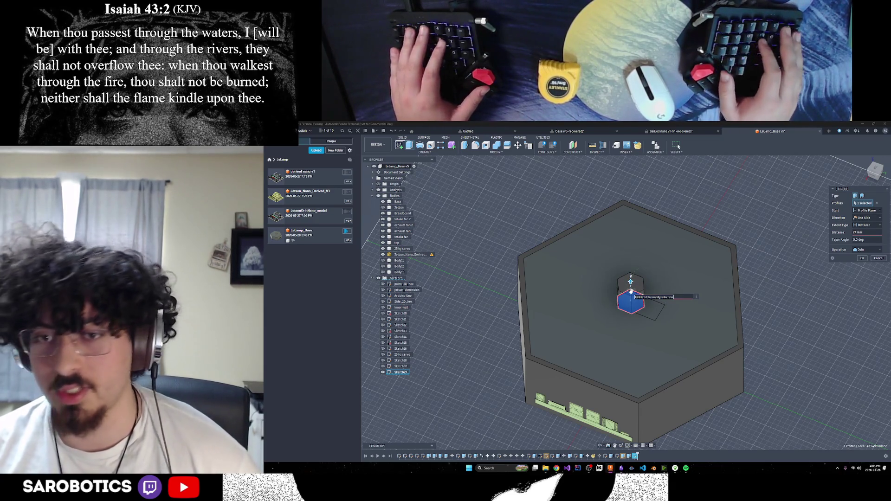
type("00")
key("Return")
scroll(608, 264, "down", 5)
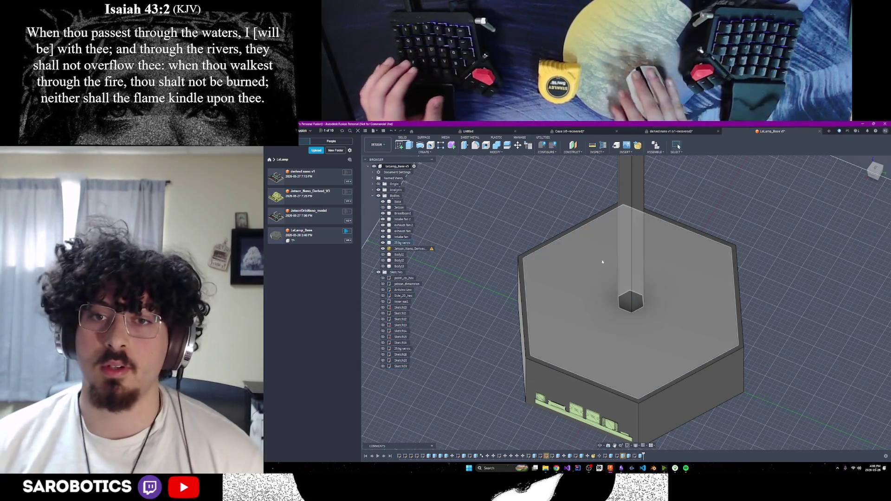
mouse_move(647, 398)
middle_mouse_down("shift")
mouse_move(647, 344)
mouse_move(646, 432)
mouse_move(647, 376)
mouse_move(646, 399)
middle_mouse_up("shift")
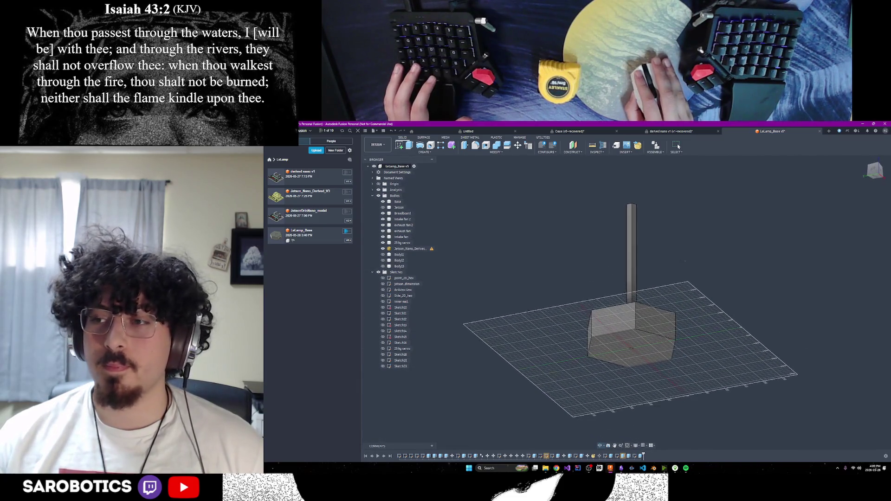
mouse_move(693, 280)
middle_mouse_down("shift")
mouse_move(693, 315)
mouse_move(693, 286)
mouse_move(659, 300)
middle_mouse_up("shift")
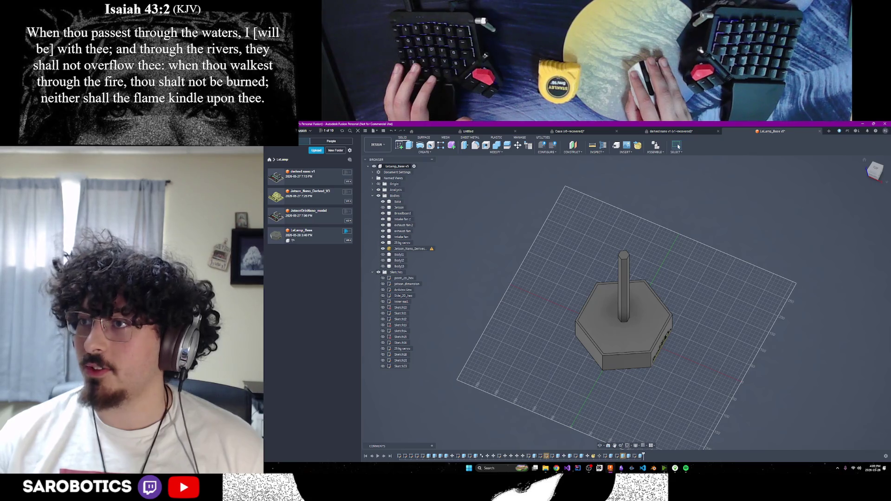
mouse_move(622, 325)
middle_mouse_down("shift")
mouse_move(599, 418)
mouse_move(603, 372)
mouse_move(608, 380)
mouse_move(643, 305)
middle_mouse_up("shift")
left_click(642, 305)
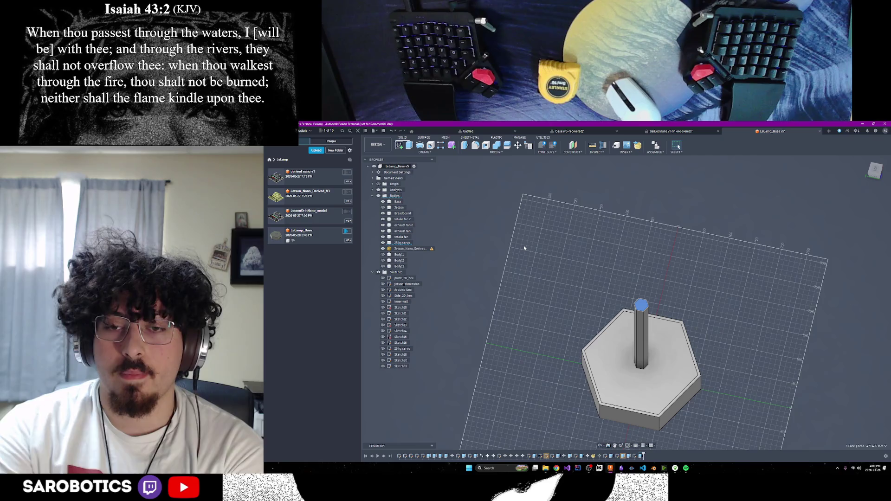
mouse_move(601, 446)
left_mouse_down()
mouse_move(607, 388)
mouse_move(677, 374)
left_mouse_up()
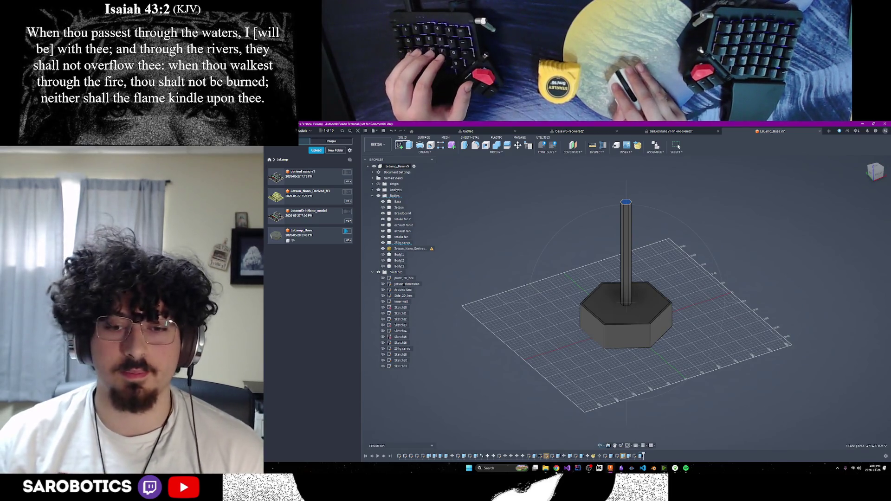
left_click(557, 468)
left_click(620, 448)
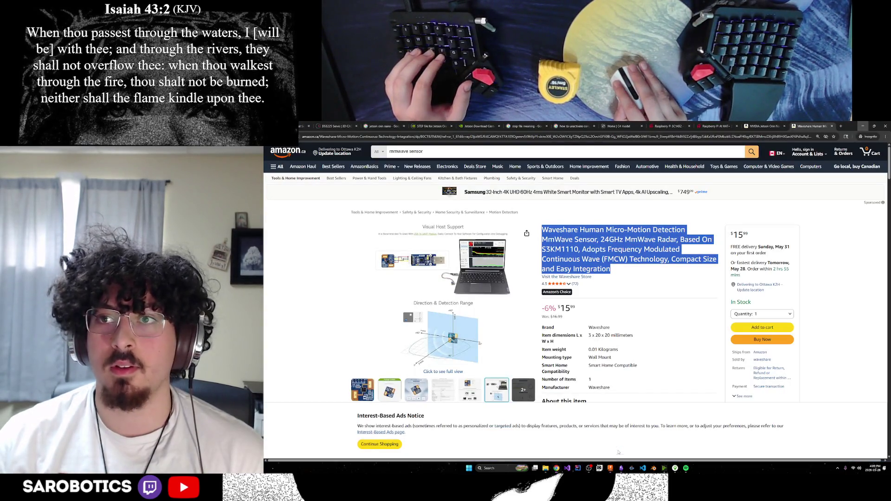
Search 'cyberpunk lamp' in a new incognito tab.
left_click(840, 126)
type("cber")
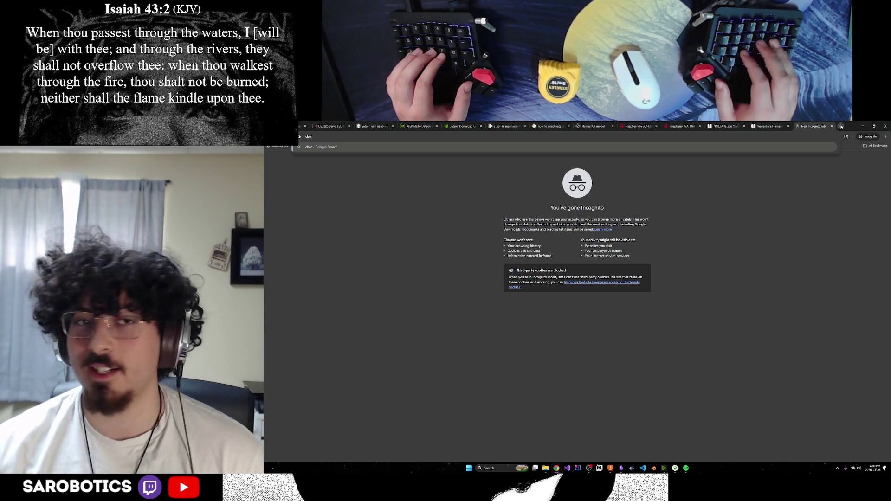
key("BackSpace")
key("BackSpace")
key("BackSpace")
type("yber")
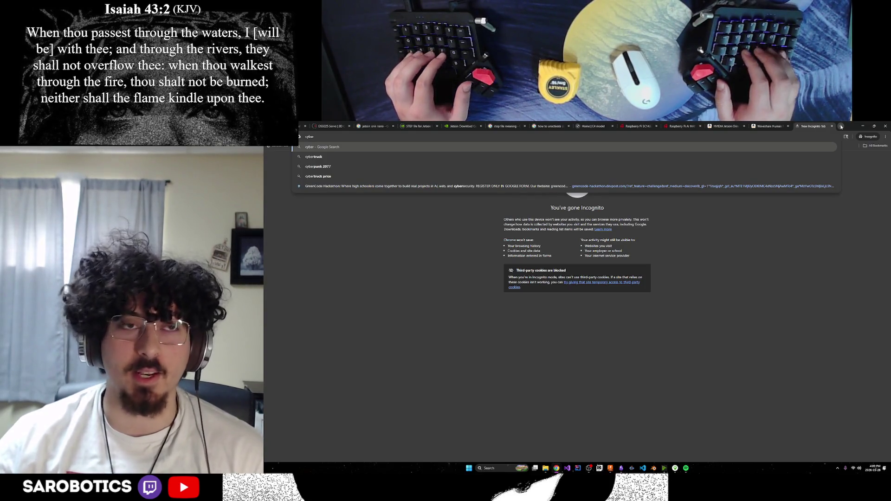
type("punk")
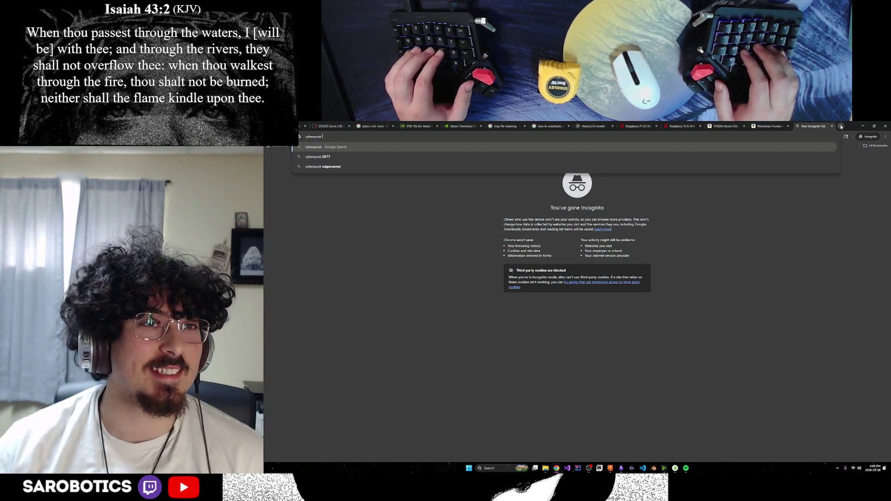
type(" lamp")
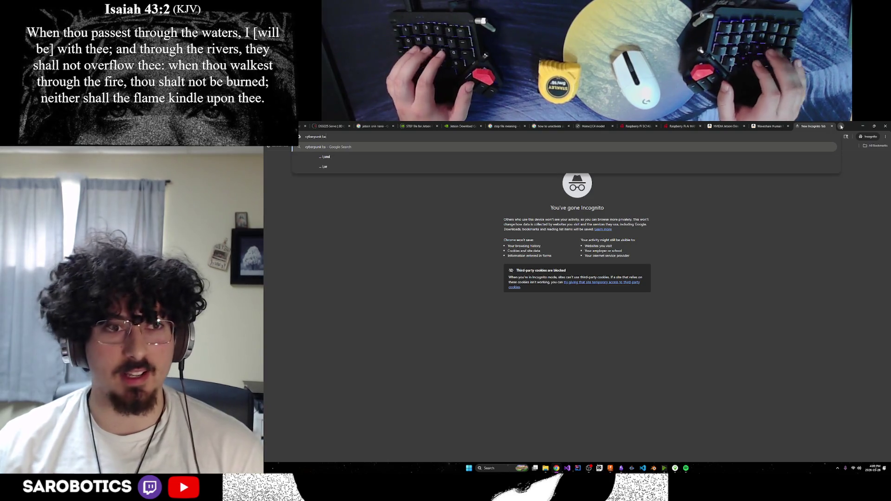
key("Return")
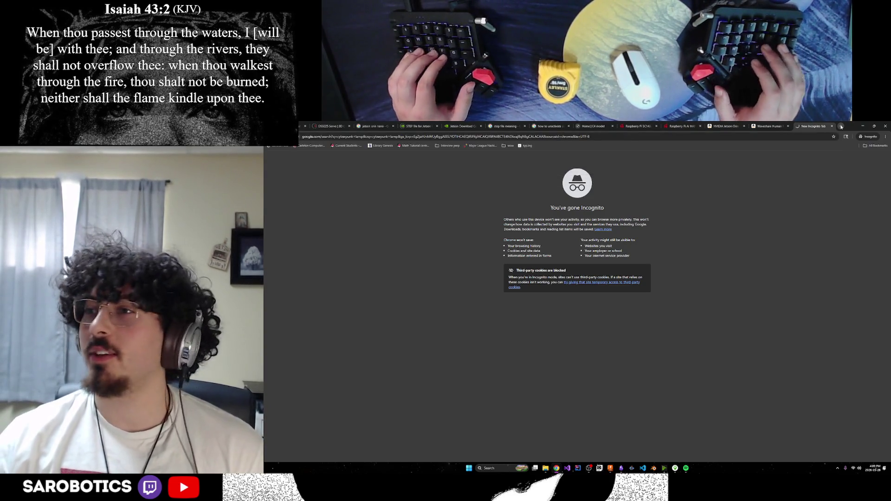
Replace the query with 'old timey punk lamp' and show the image results.
triple_click(327, 155)
type("old timey puin")
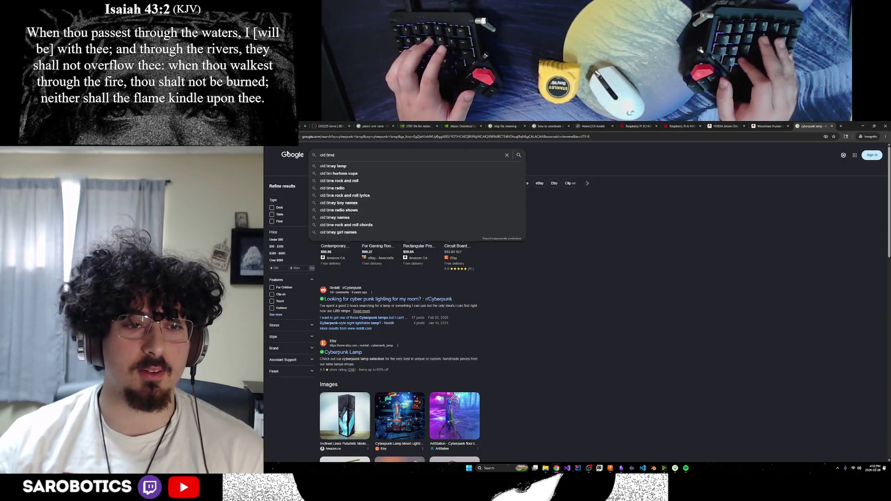
key("BackSpace")
key("BackSpace")
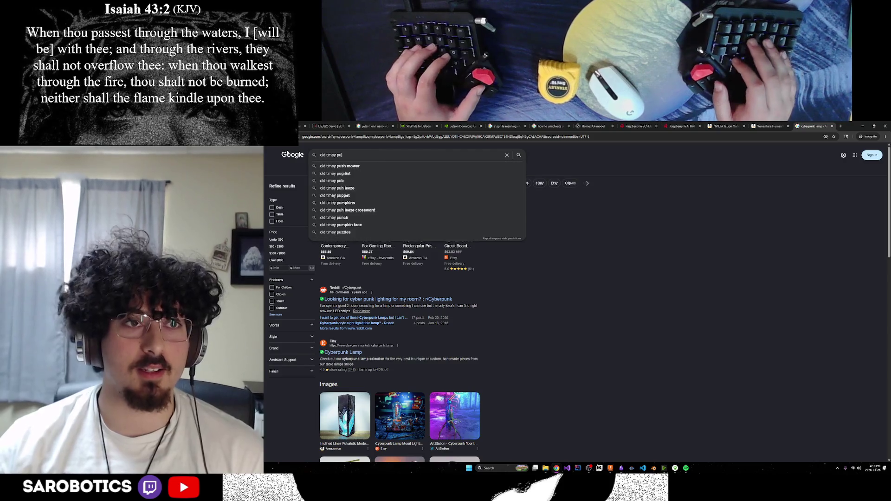
type("nk lamp")
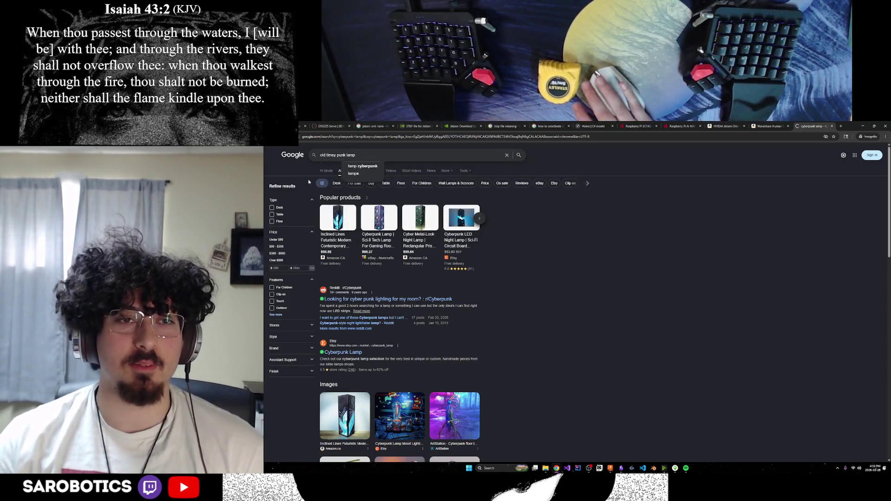
key("Return")
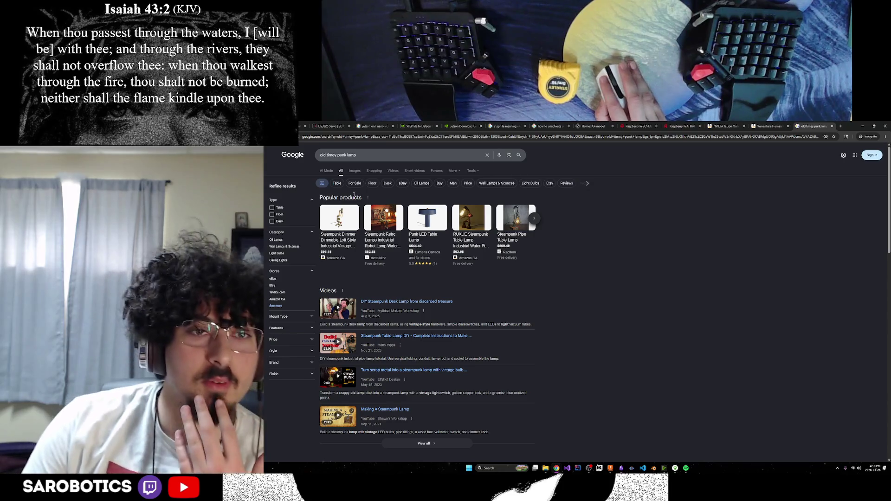
left_click(353, 171)
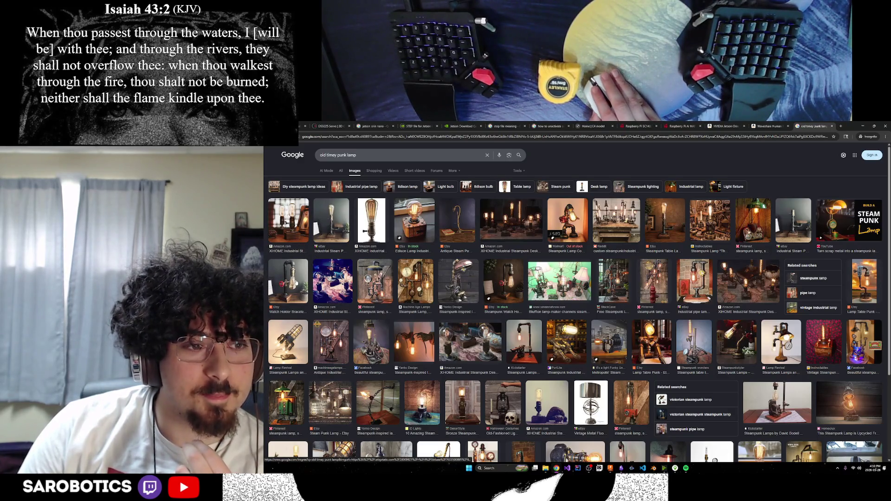
Preview and close a steampunk lamp and the Etsy pipe-style lamp.
scroll(297, 282, "down", 1)
left_click(282, 271)
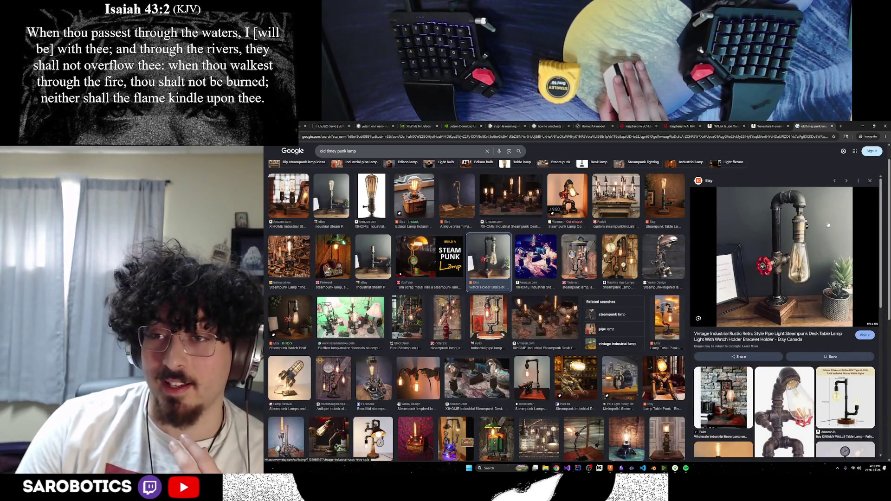
left_click(870, 180)
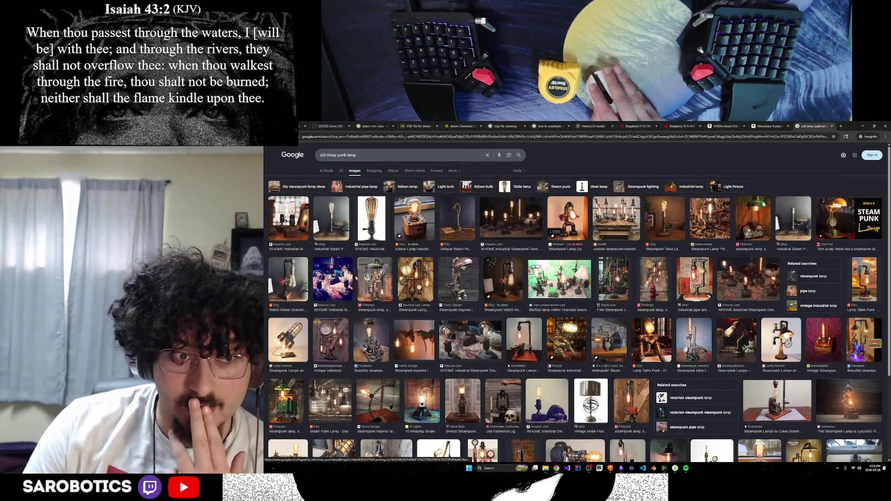
left_click(288, 278)
left_click(870, 203)
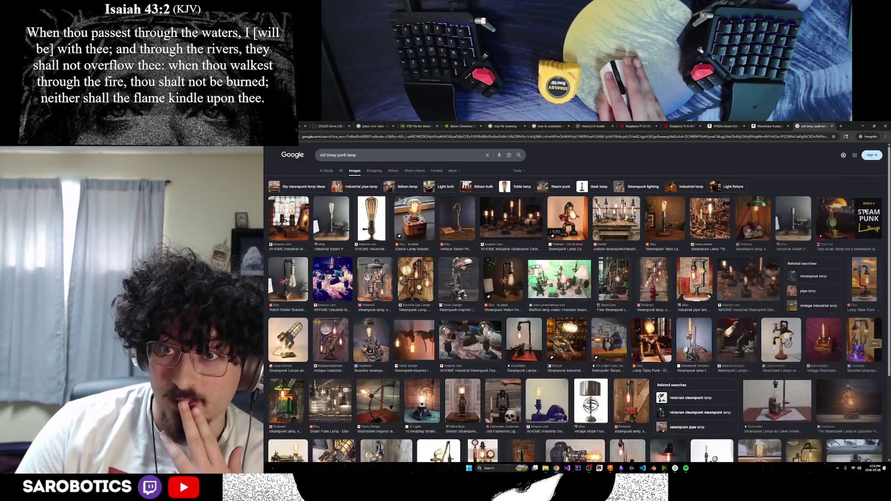
Preview another pipe-style lamp, then switch back to the Fusion lamp model.
scroll(871, 255, "down", 1)
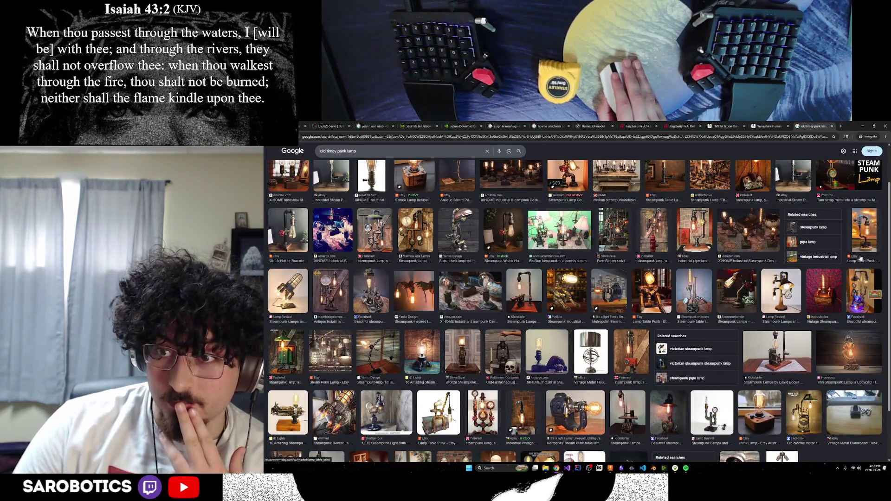
scroll(835, 258, "down", 1)
left_click(791, 264)
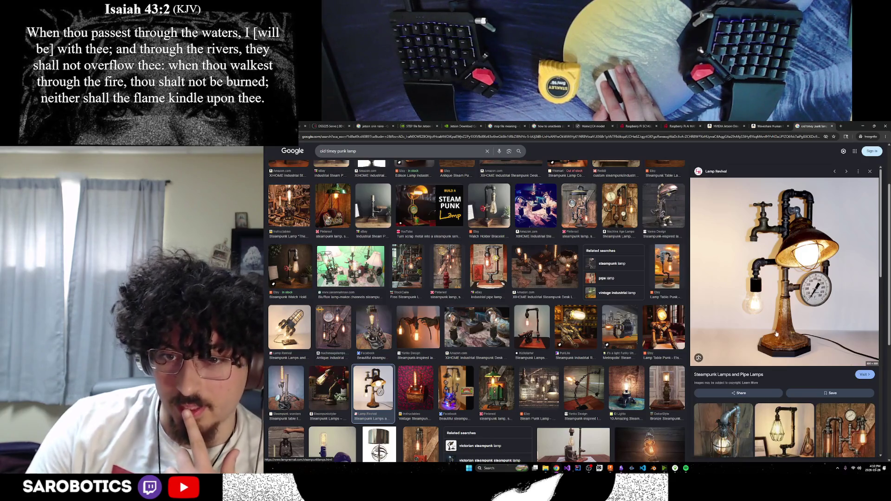
left_click(870, 172)
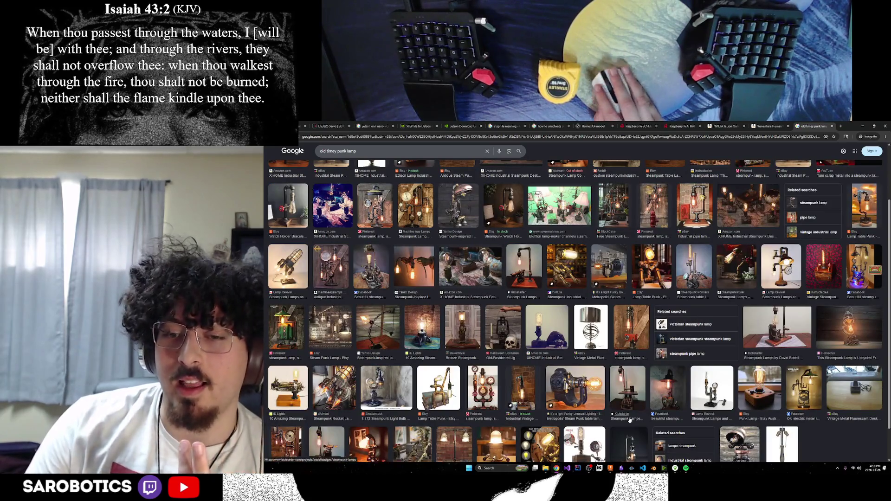
left_click(610, 468)
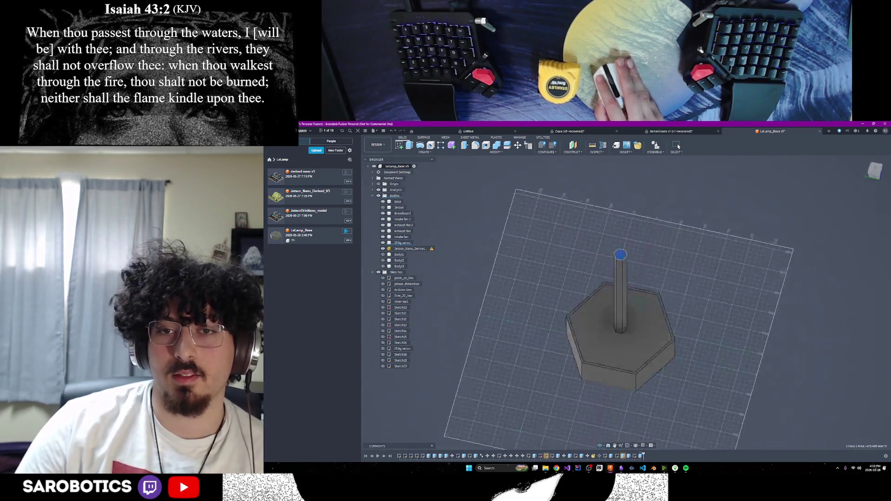
Back in the image results, preview the Yanko Design, MERKER Light, rocket and green Pinterest lamps.
mouse_move(555, 467)
left_click(576, 441)
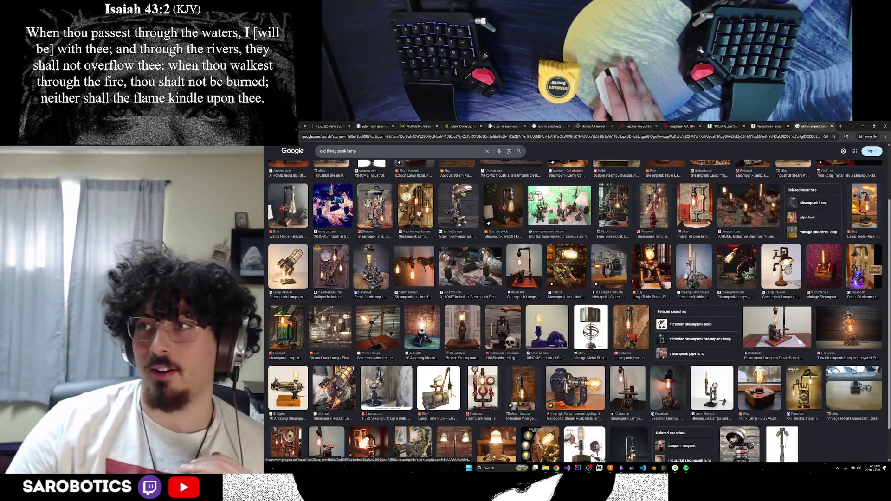
scroll(689, 307, "up", 2)
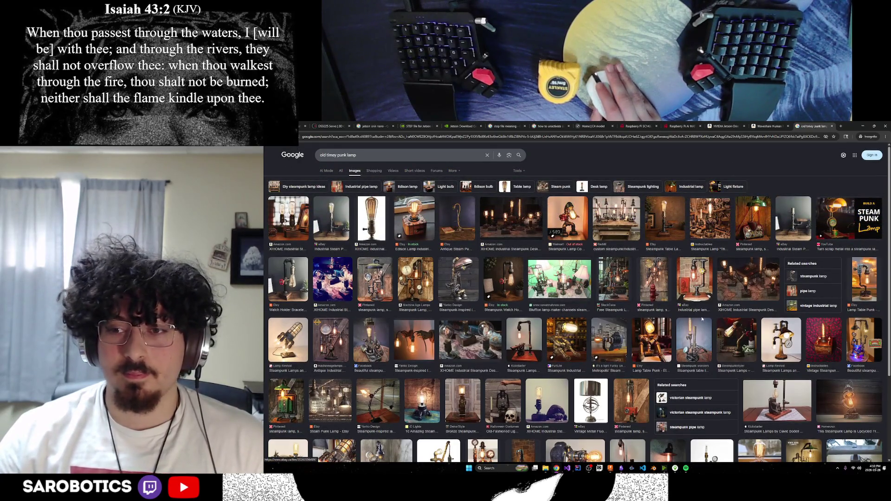
left_click(469, 290)
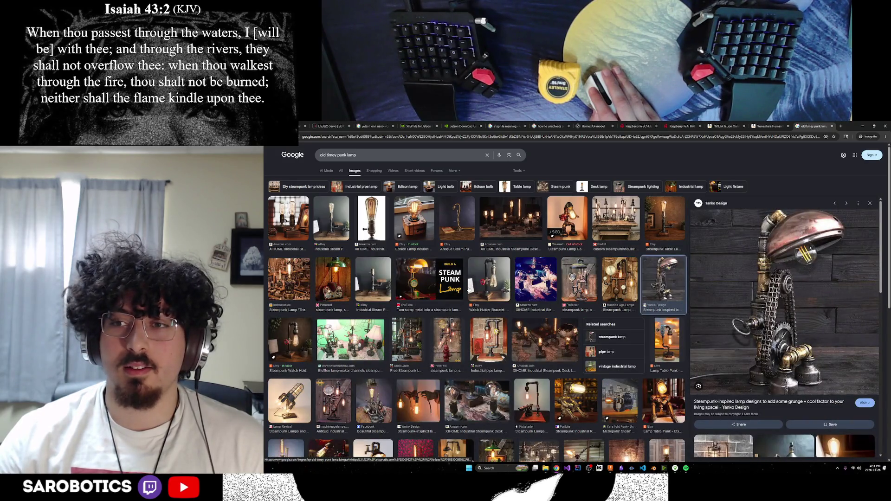
left_click(295, 285)
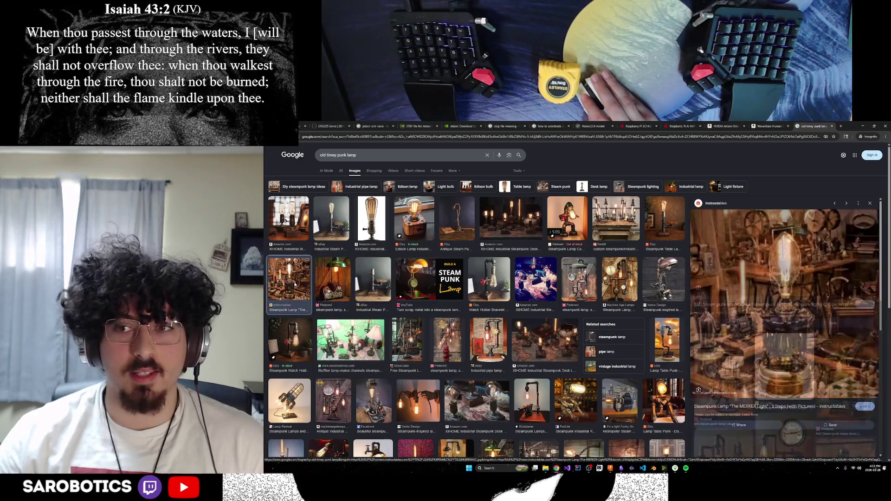
scroll(295, 285, "down", 2)
left_click(290, 327)
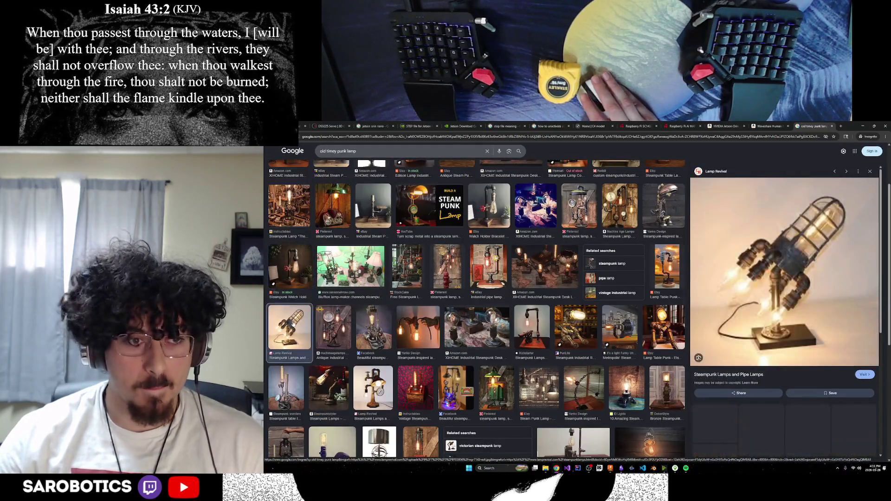
scroll(485, 275, "down", 1)
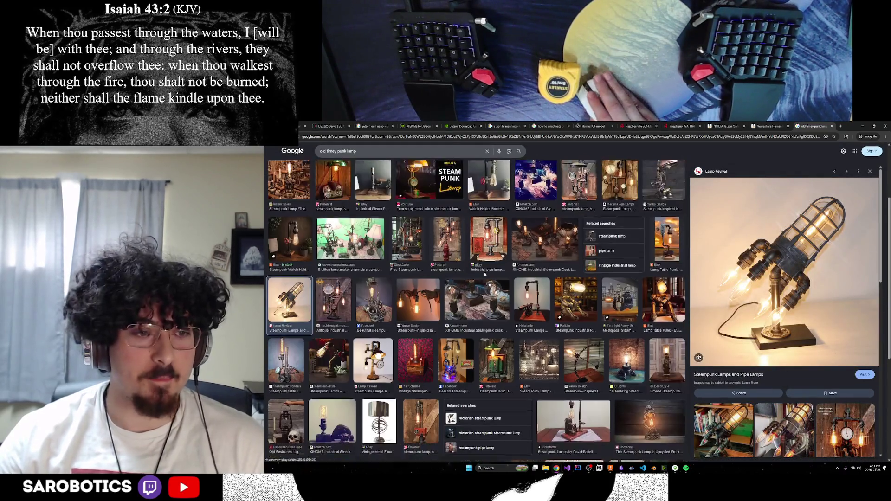
scroll(312, 256, "up", 2)
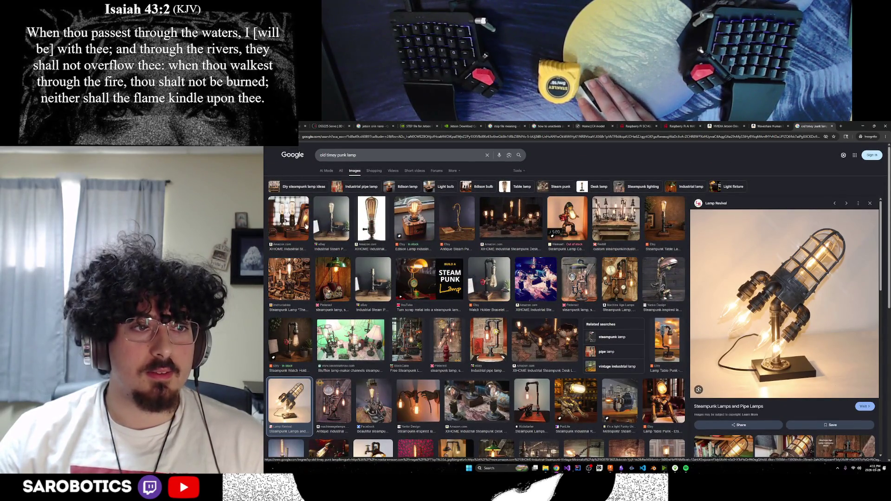
left_click(337, 270)
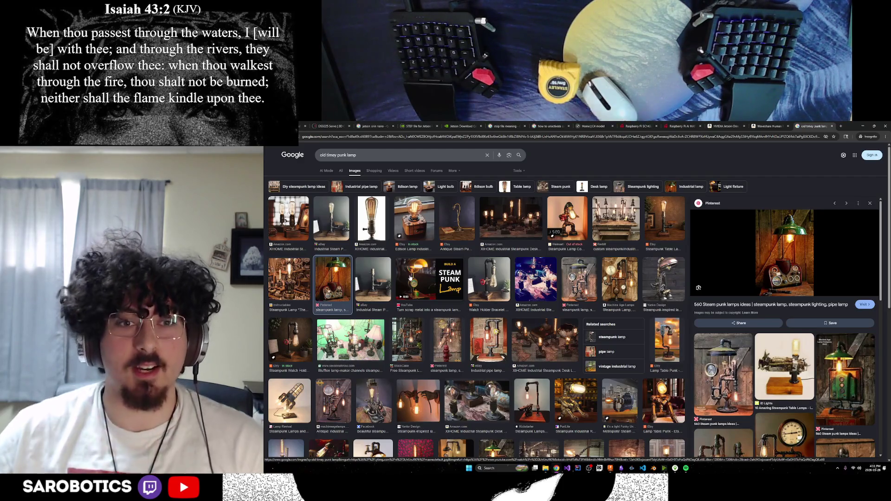
Search 'ikea steampunk lamp' in a new incognito tab and show image results.
left_click(841, 126)
type("ikea")
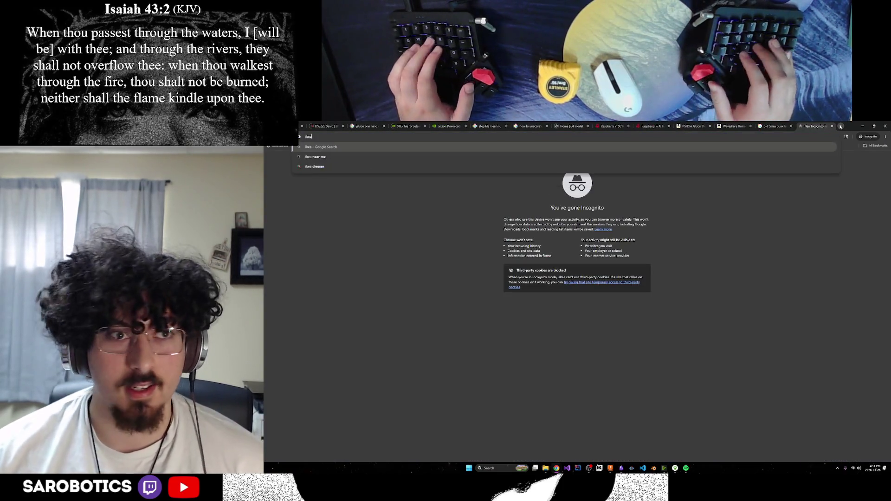
type(" steampunk")
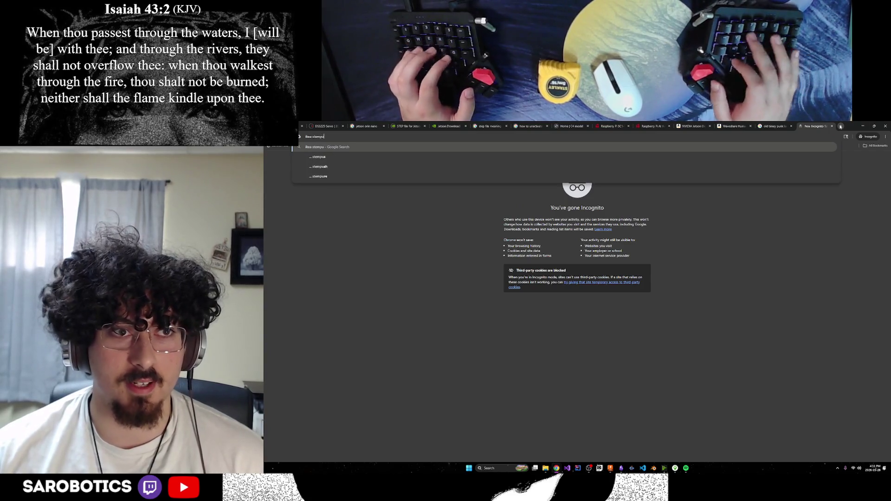
type(" lamp")
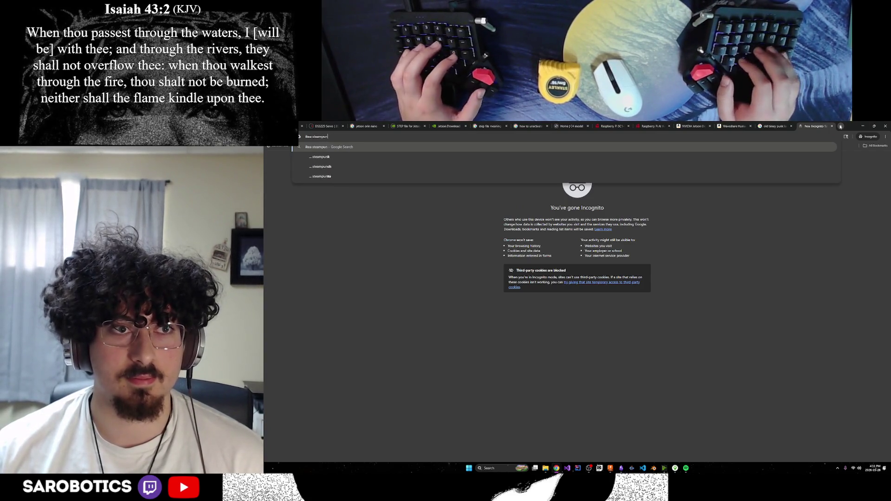
key("Return")
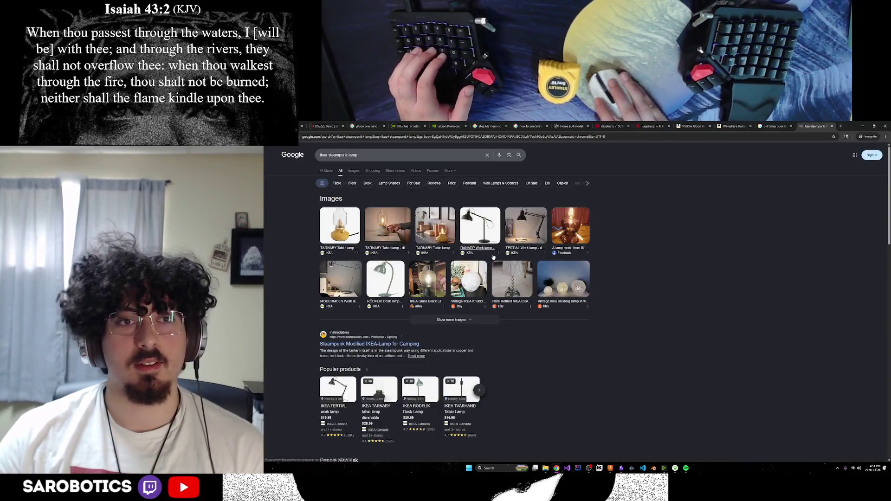
left_click(470, 217)
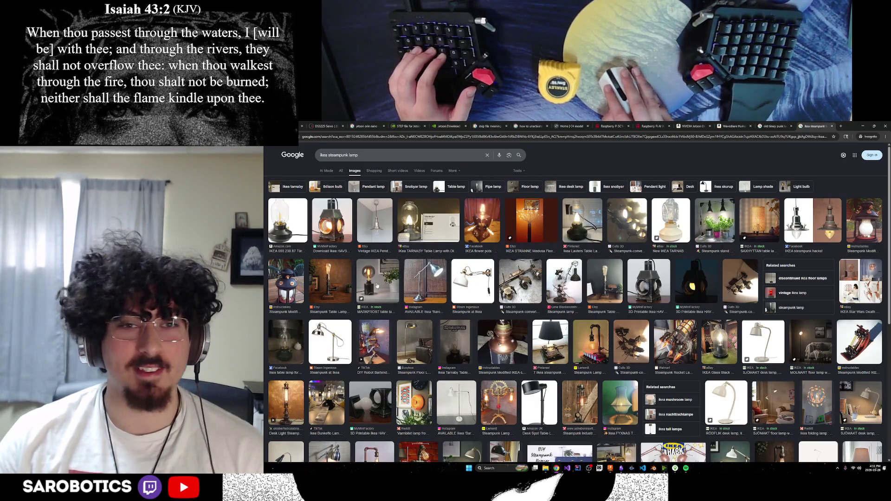
Open the Steampunk at Ikea blog post and its full IKEA RANARP lamp image.
left_click(330, 342)
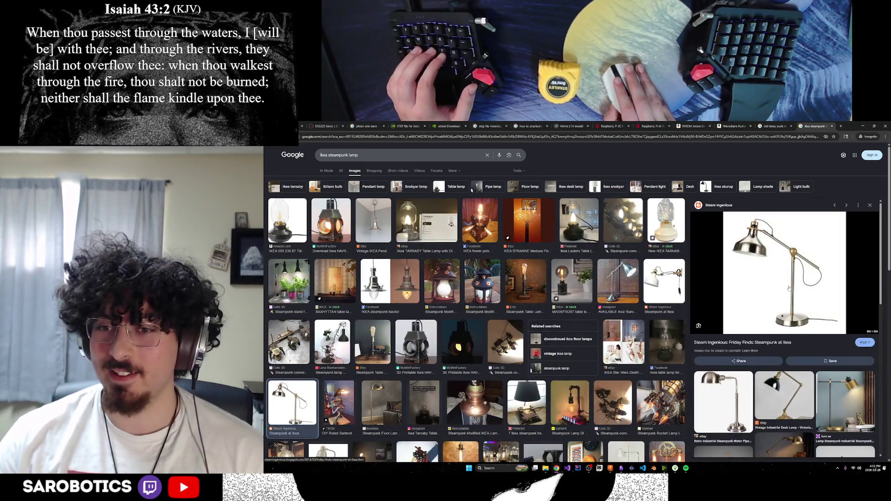
left_click(786, 286)
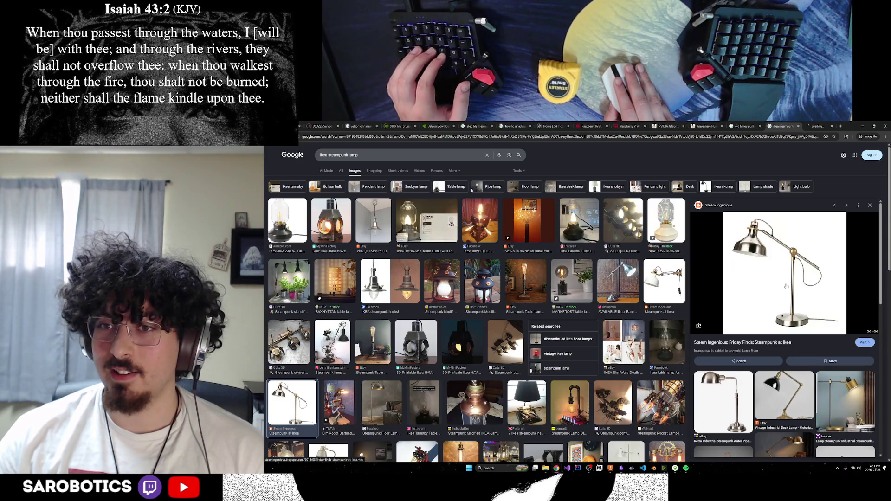
scroll(540, 318, "down", 10)
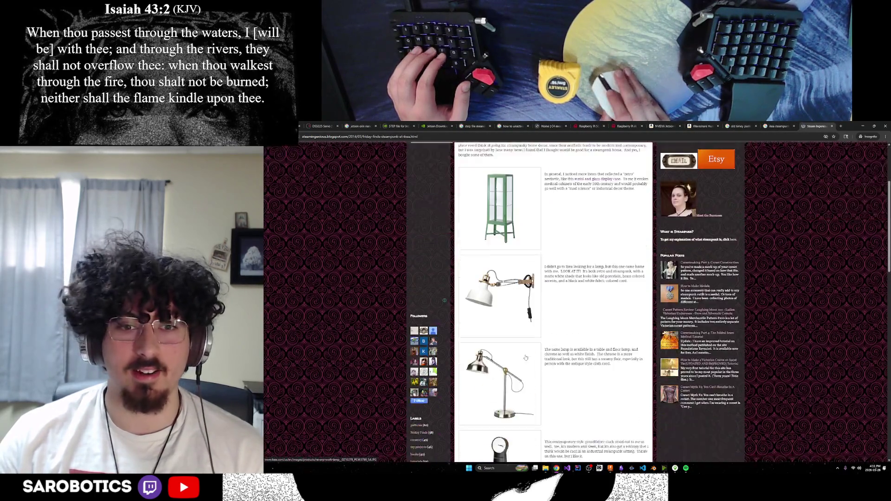
left_click(637, 357)
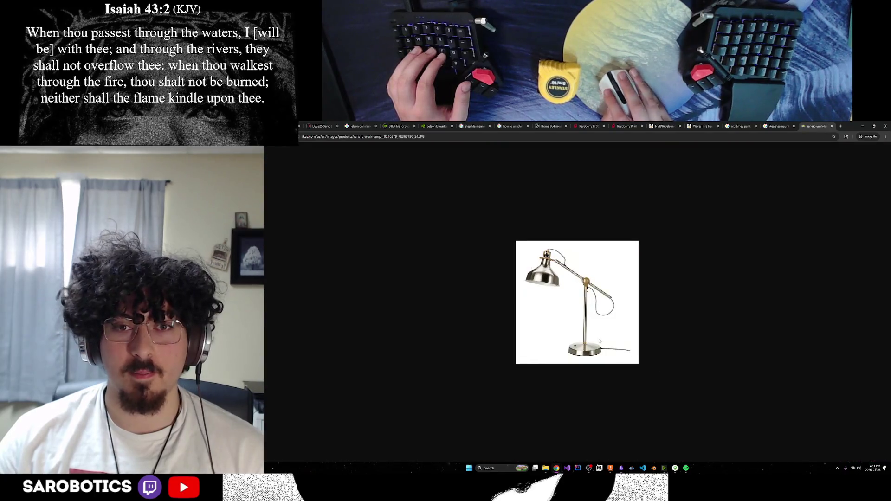
Zoom the IKEA lamp image page to 150%, then return to the ikea steampunk lamp results.
left_click(885, 137)
left_click(872, 221)
left_click(872, 221)
left_click(872, 221)
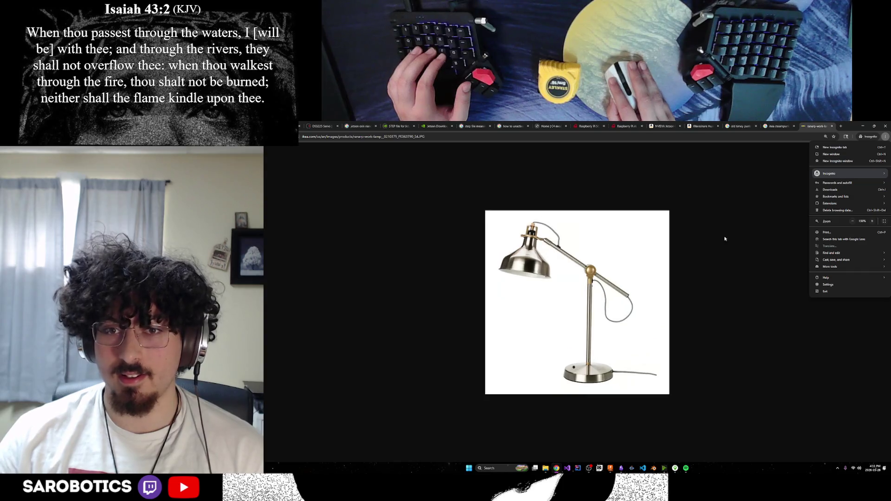
left_click(746, 237)
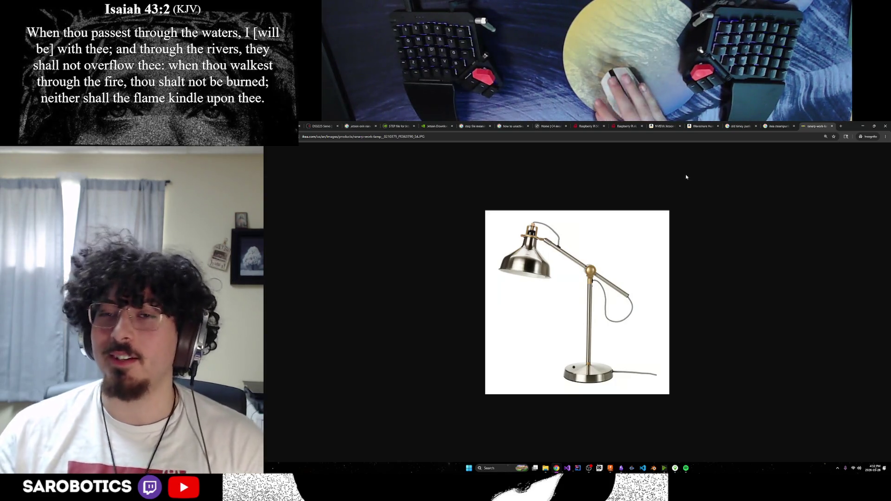
left_click(741, 126)
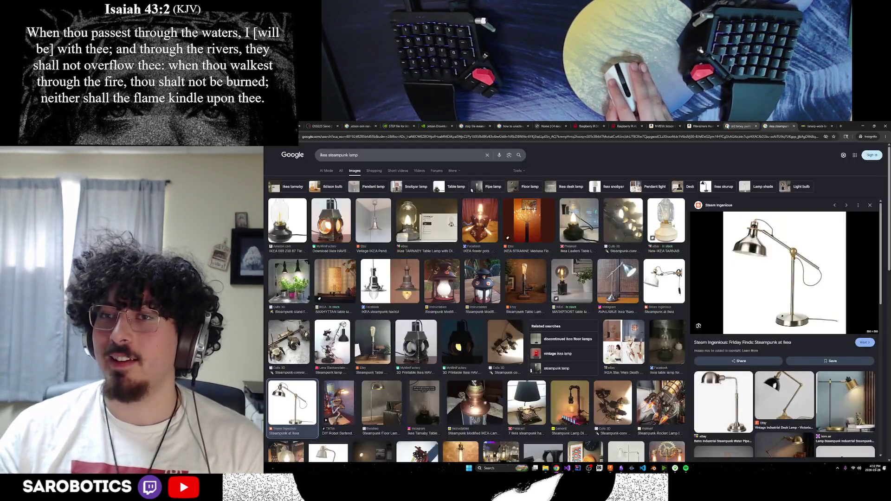
Detach the IKEA lamp image tab into its own separate Chrome window.
left_click(817, 126)
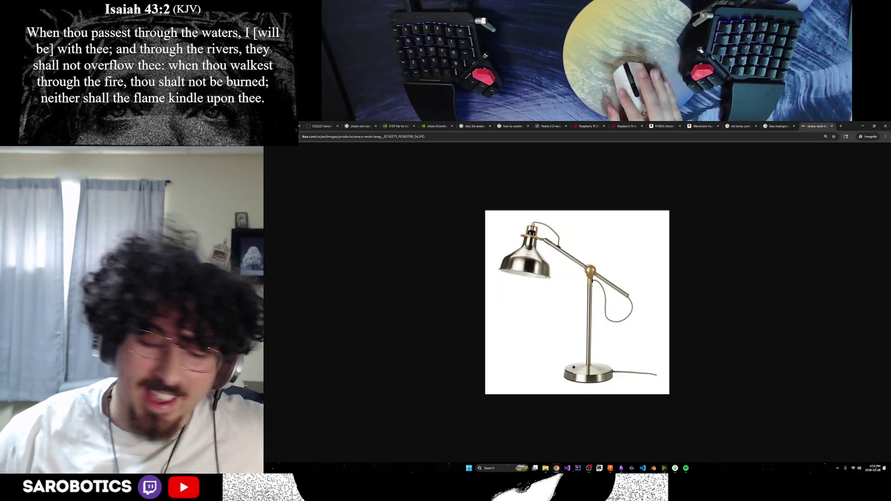
key("alt+Tab")
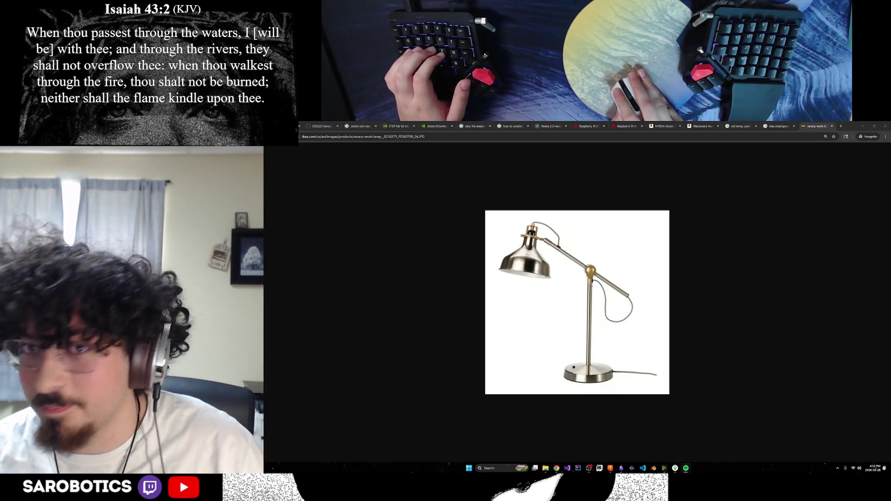
left_click_drag(822, 126, 887, 354)
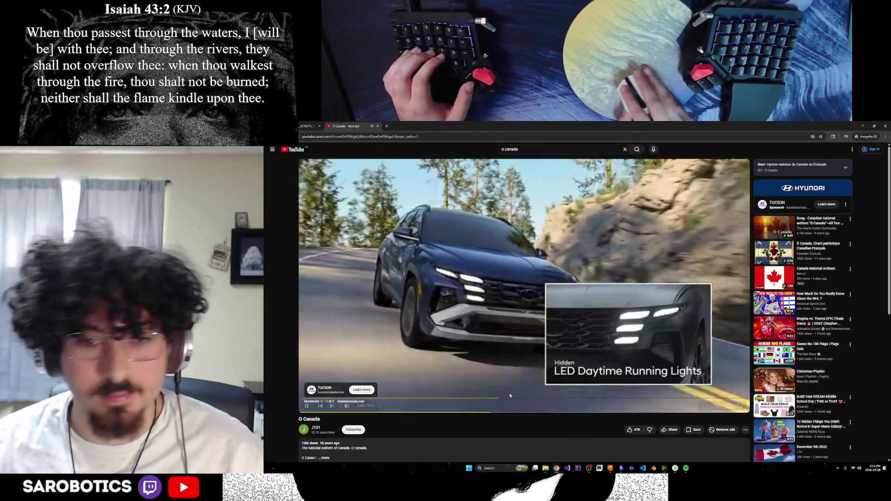
Play the O Canada video full screen briefly, then close its tab to reveal the lamp results.
key("alt+Tab")
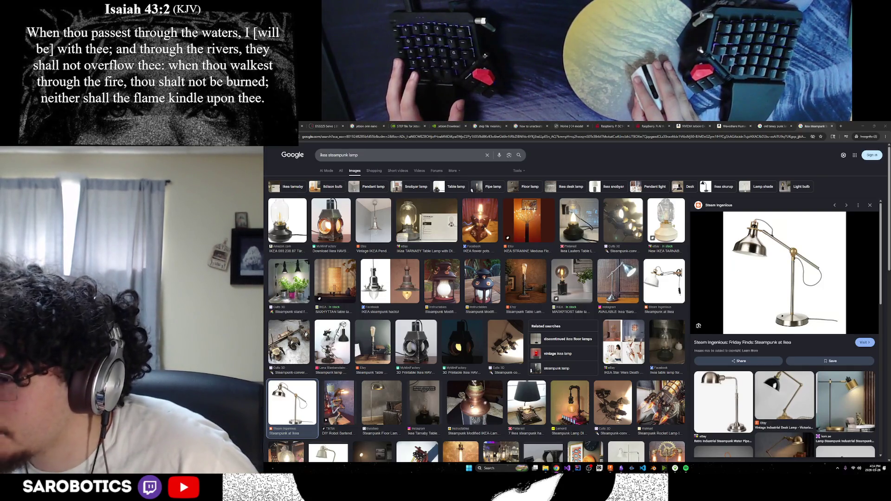
key("alt+Tab")
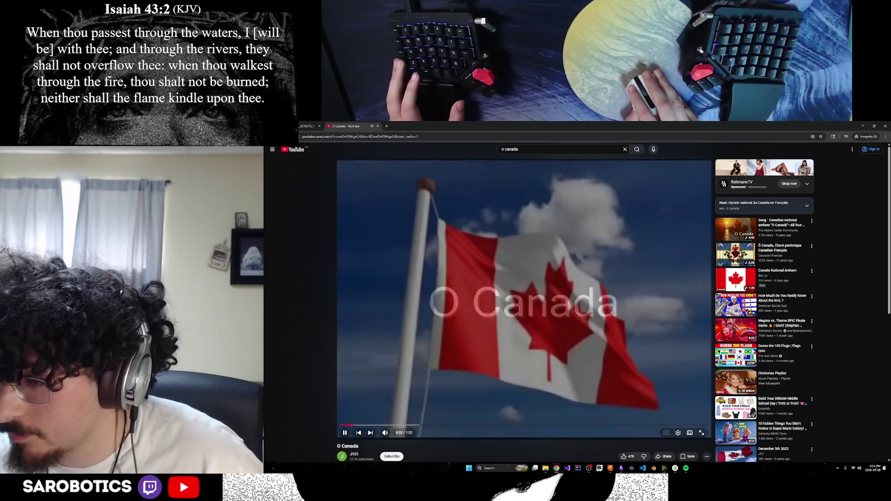
left_click(702, 433)
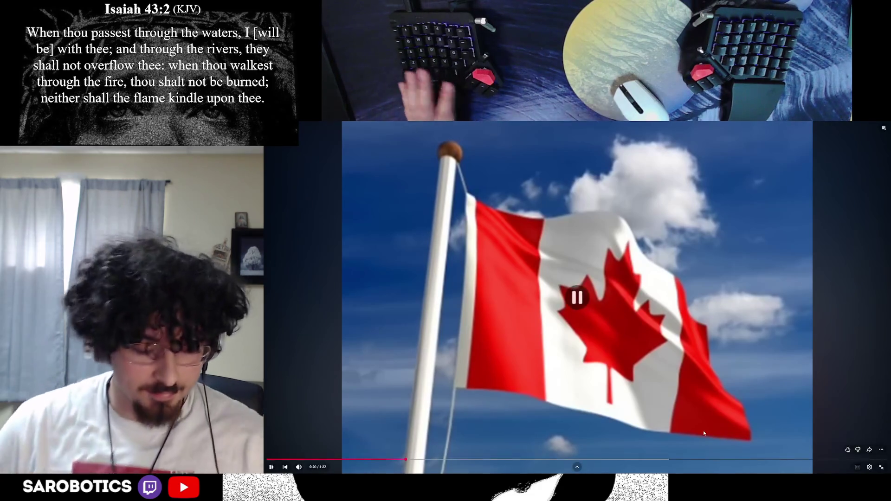
key("Escape")
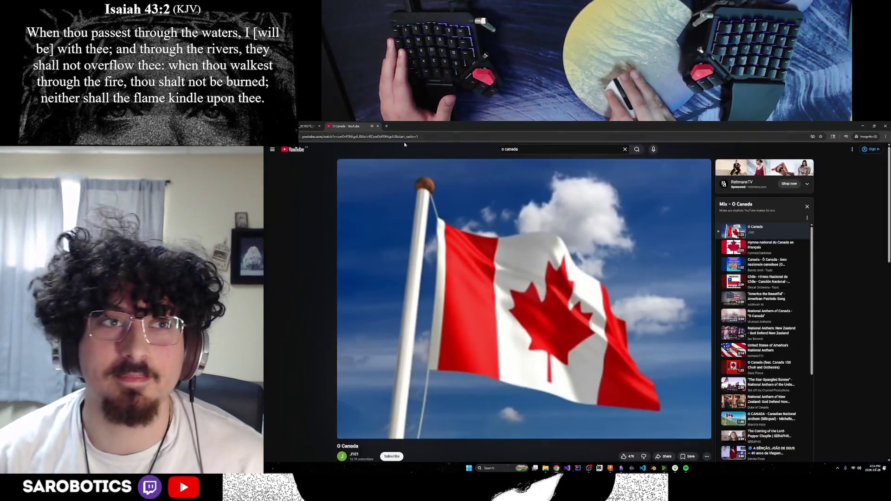
left_click(377, 126)
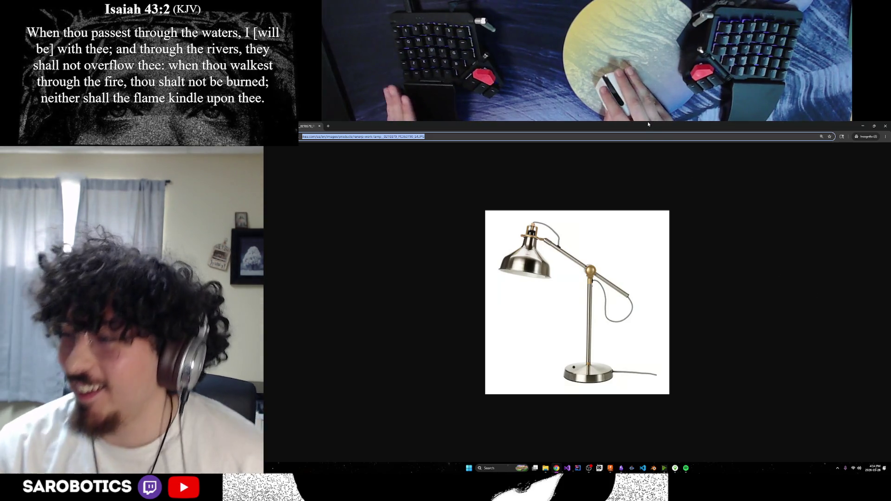
key("ctrl+w")
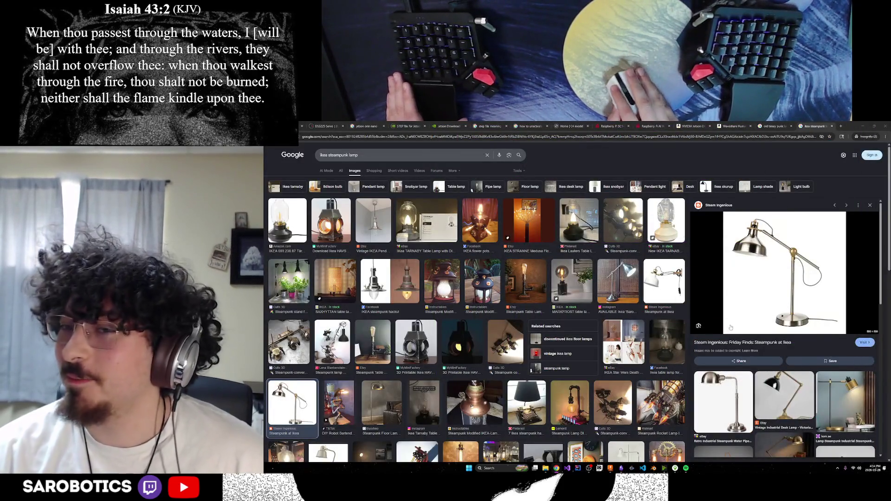
Copy the IKEA lamp image to the clipboard, then minimize Chrome to reveal the Fusion lamp model.
key("alt+Tab")
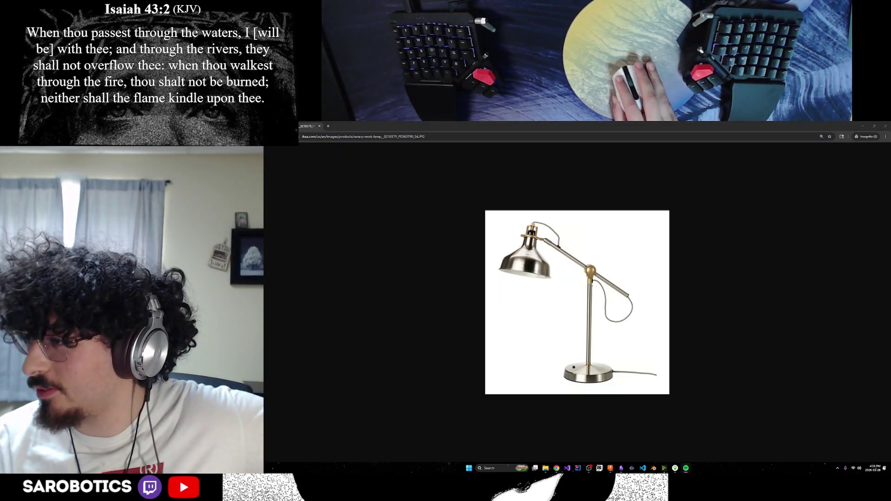
key("alt+Tab")
mouse_move(650, 126)
left_mouse_down()
mouse_move(680, 118)
mouse_move(613, 270)
mouse_move(597, 149)
mouse_move(638, 124)
left_mouse_up()
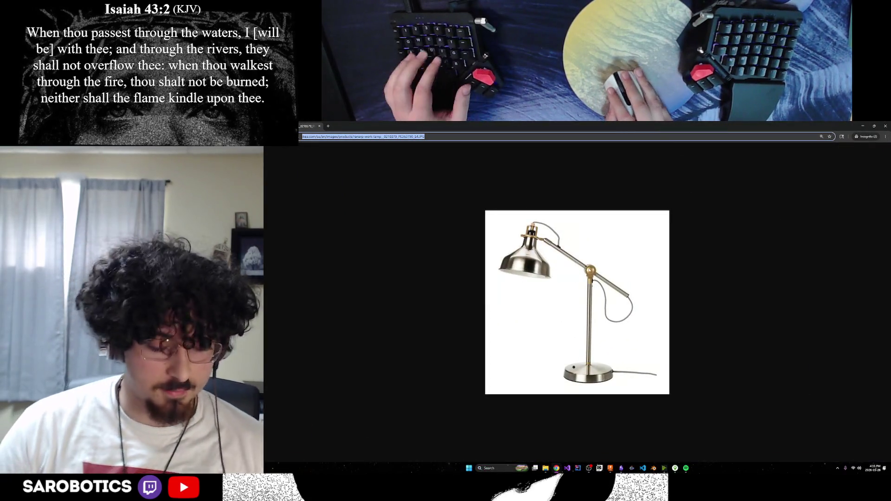
right_click(584, 270)
left_click(601, 288)
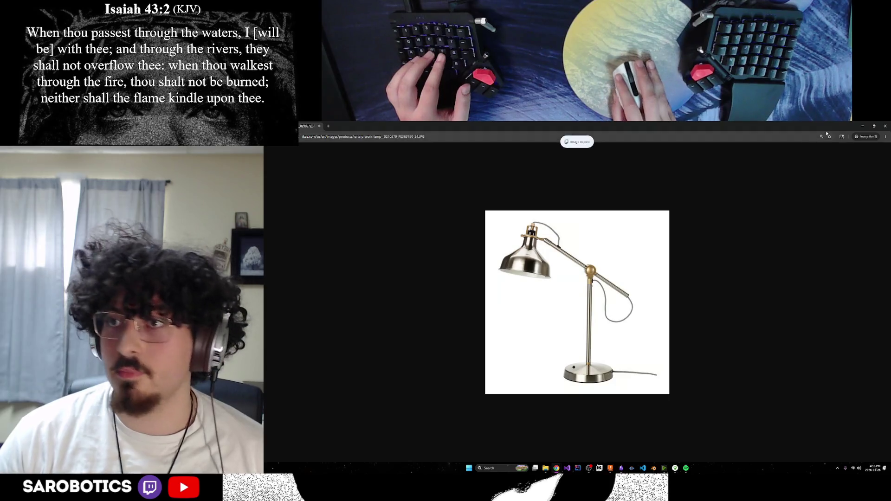
left_click(862, 125)
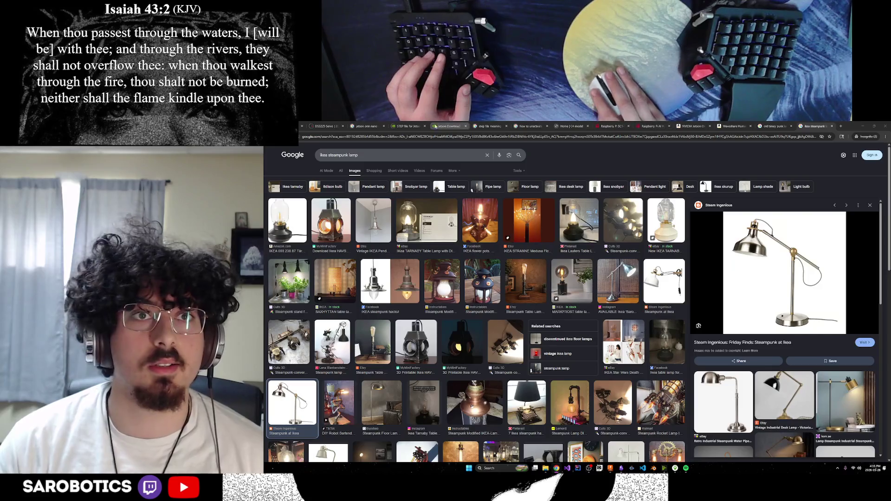
left_click(862, 126)
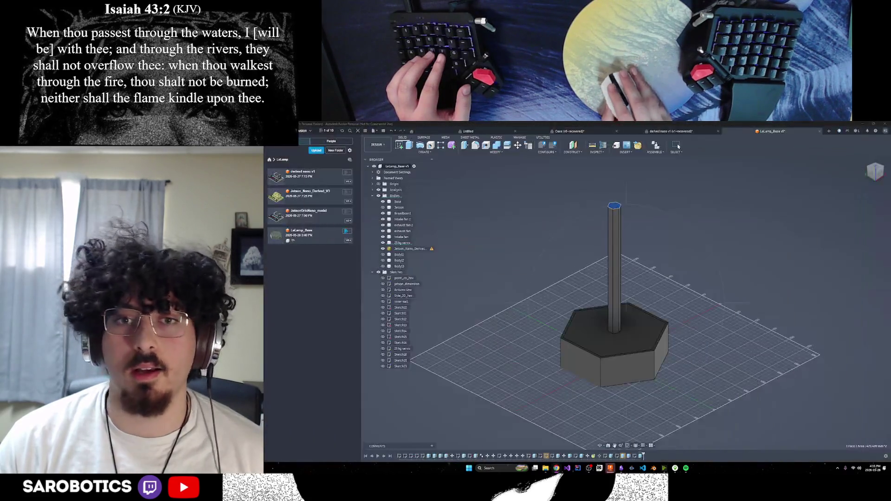
Restore the minimized IKEA RANARP lamp photo window over the Fusion viewport.
left_click(610, 468)
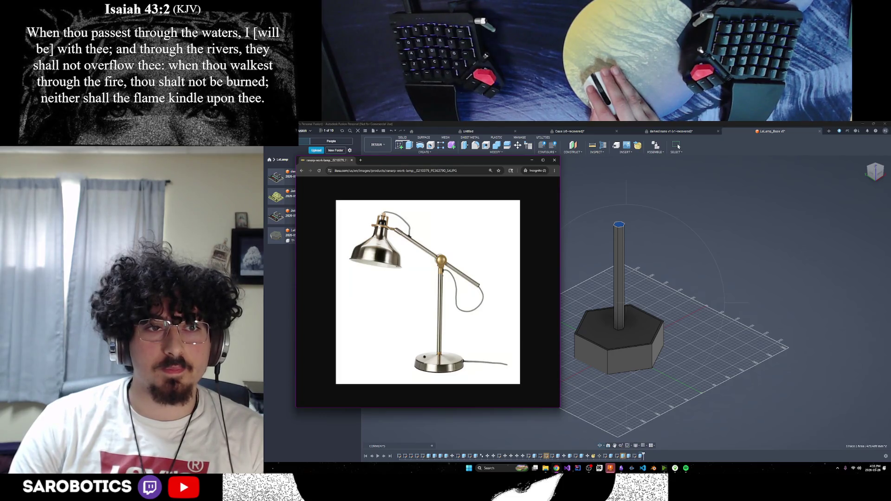
Move the floating lamp photo window lower right, then bring up the SW/CV Challenge PDF.
double_click(432, 162)
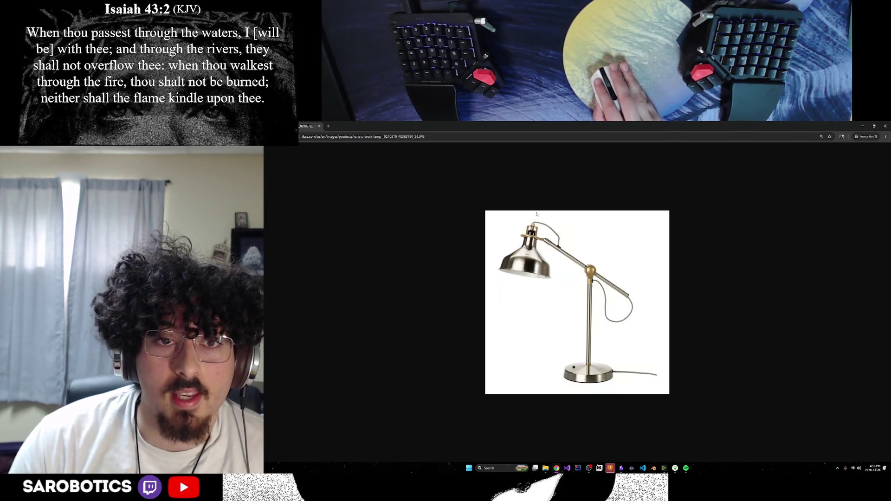
double_click(659, 128)
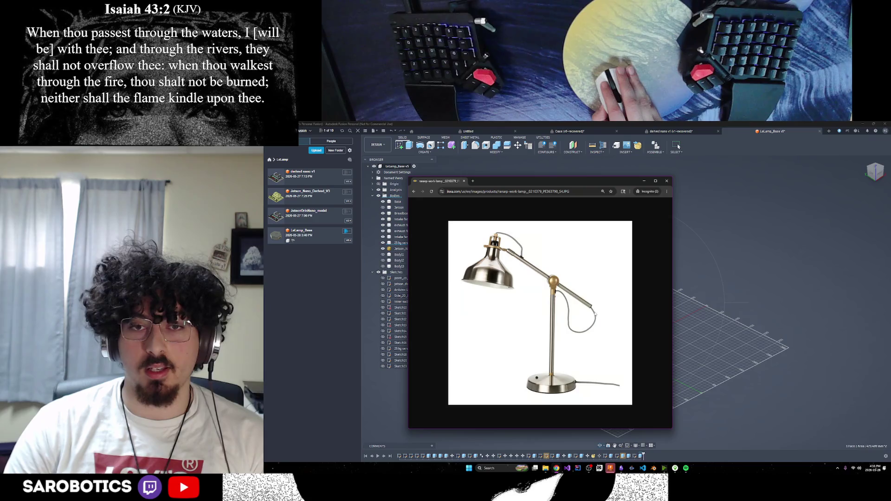
mouse_move(550, 184)
left_mouse_down()
mouse_move(613, 202)
mouse_move(629, 219)
mouse_move(597, 206)
left_mouse_up()
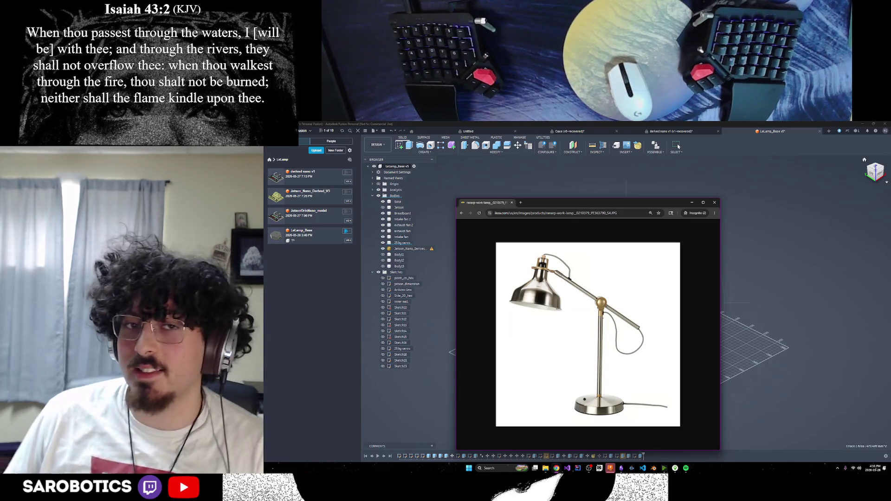
mouse_move(556, 468)
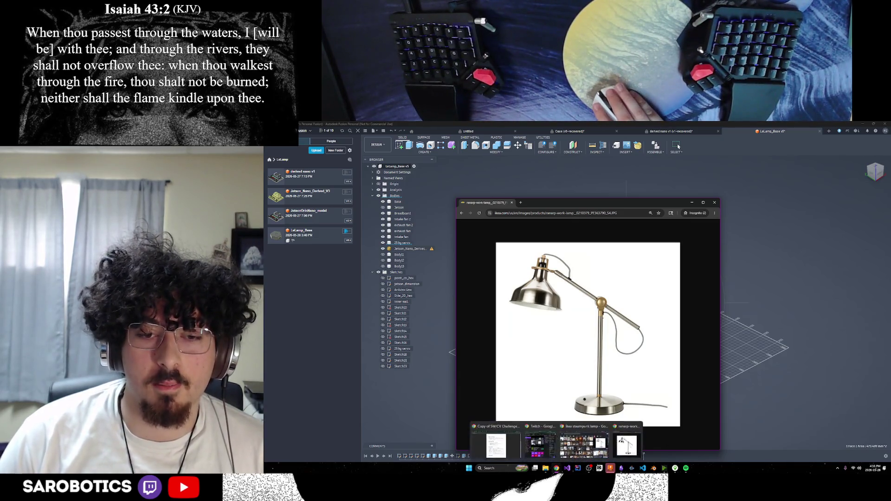
left_click(594, 443)
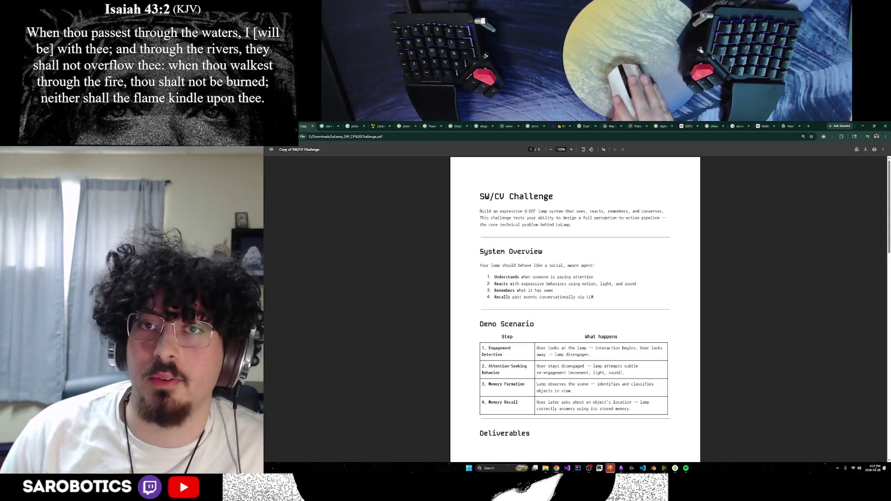
Minimize the SW/CV Challenge PDF and switch to the ikea steampunk lamp image results.
left_click(862, 126)
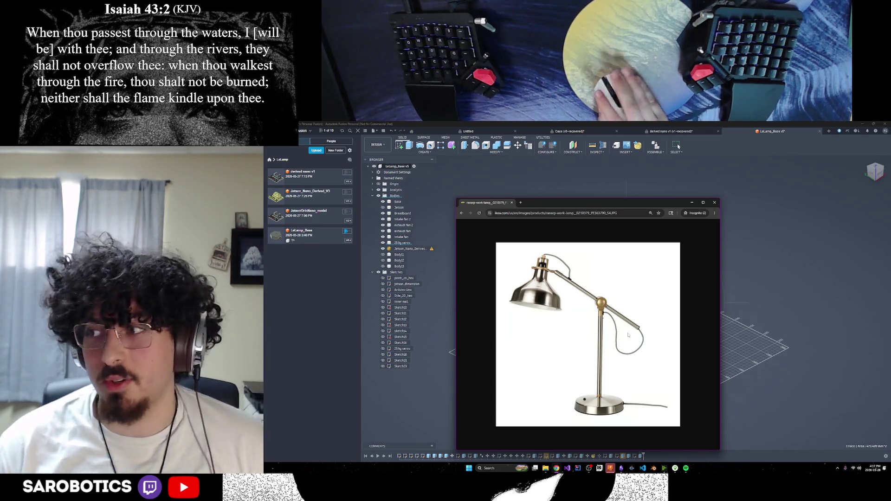
mouse_move(556, 468)
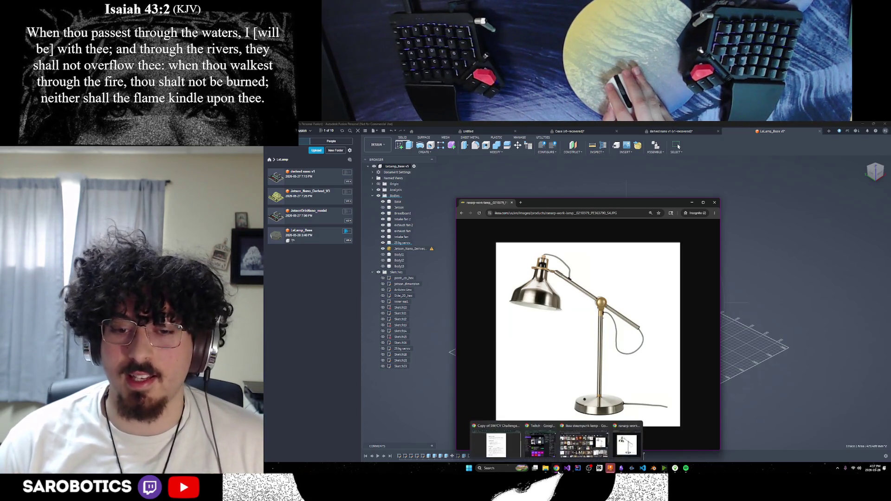
left_click(584, 443)
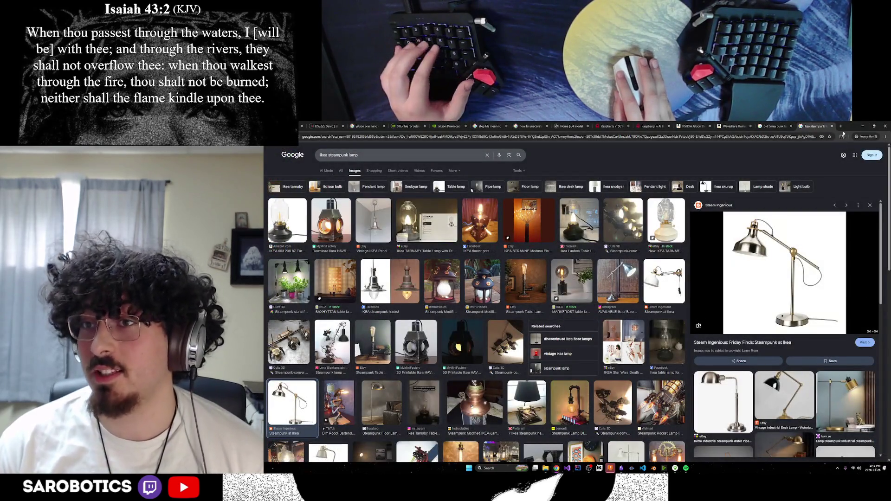
Search Google Images for 'bd-1', preview a droid picture, then close the tab and return to Fusion.
key("ctrl+t")
type("bd")
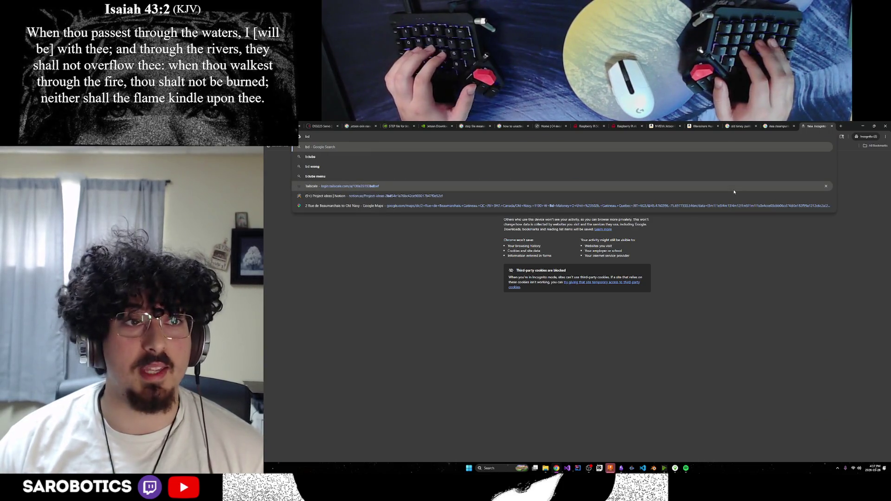
type("-")
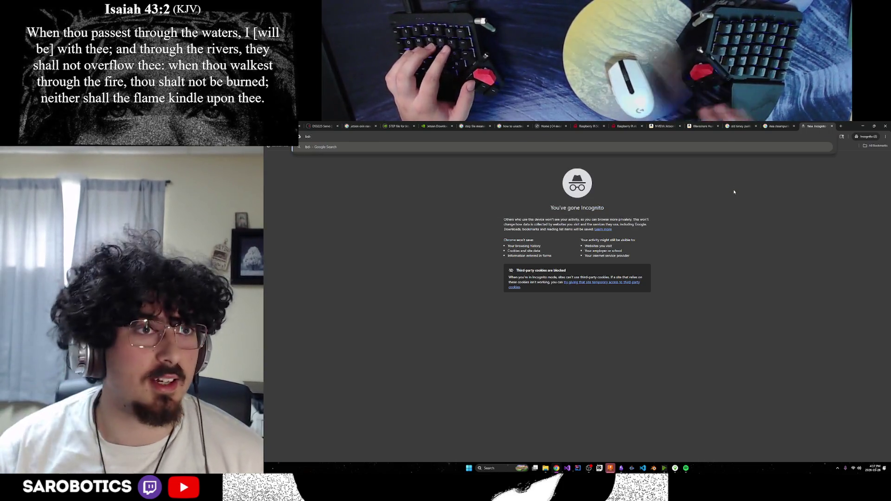
key("BackSpace")
key("BackSpace")
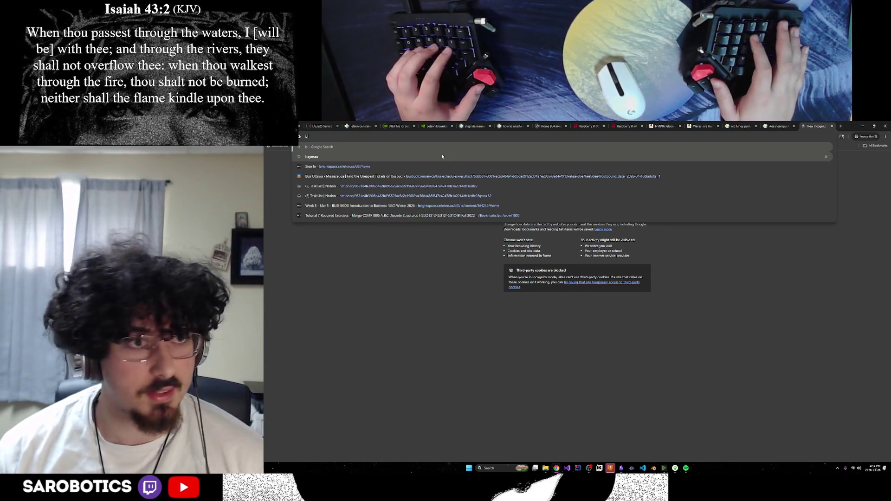
type("d-1")
key("Return")
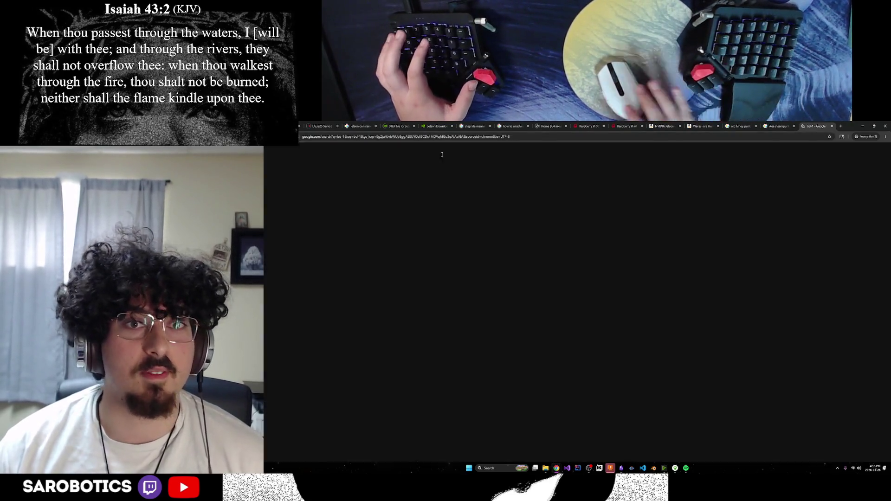
left_click(354, 172)
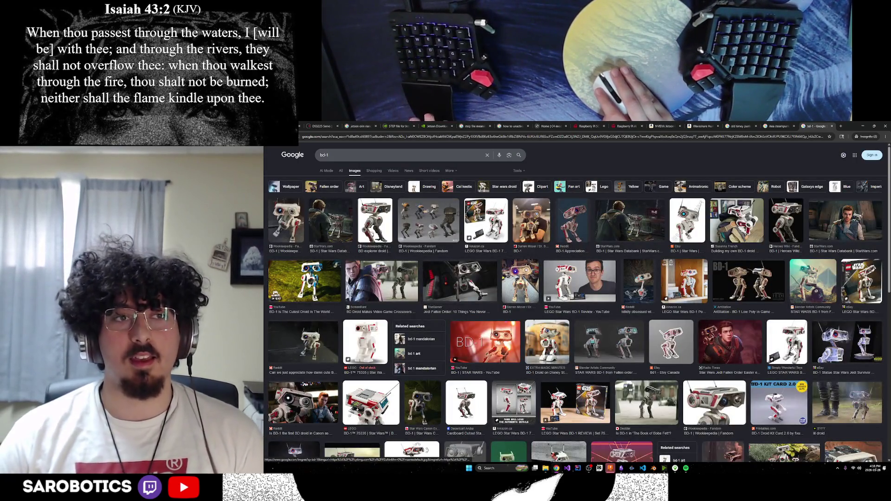
left_click(304, 280)
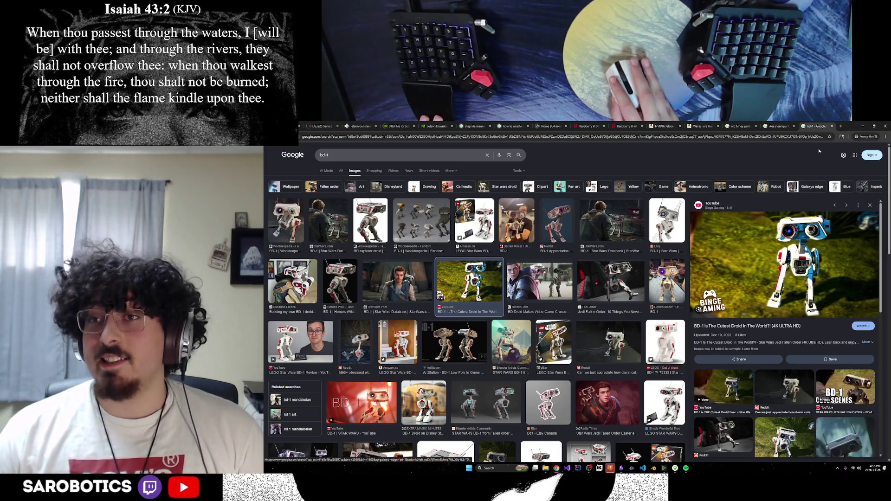
left_click(832, 125)
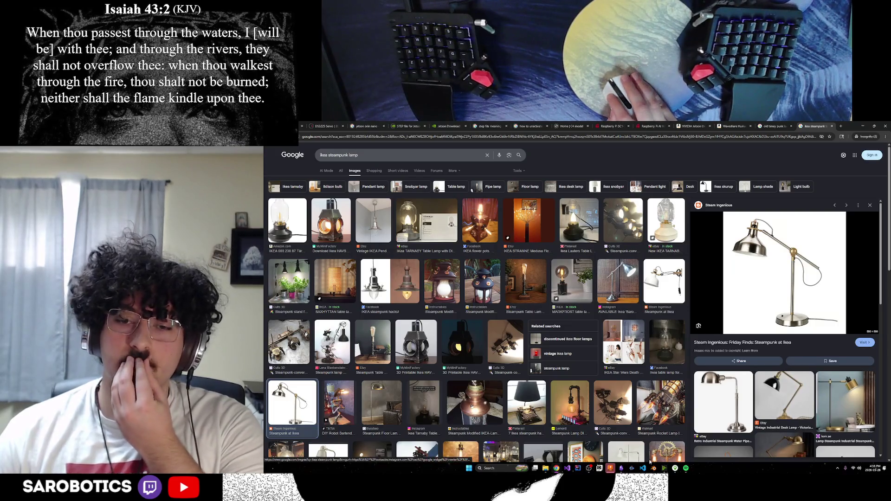
left_click(610, 467)
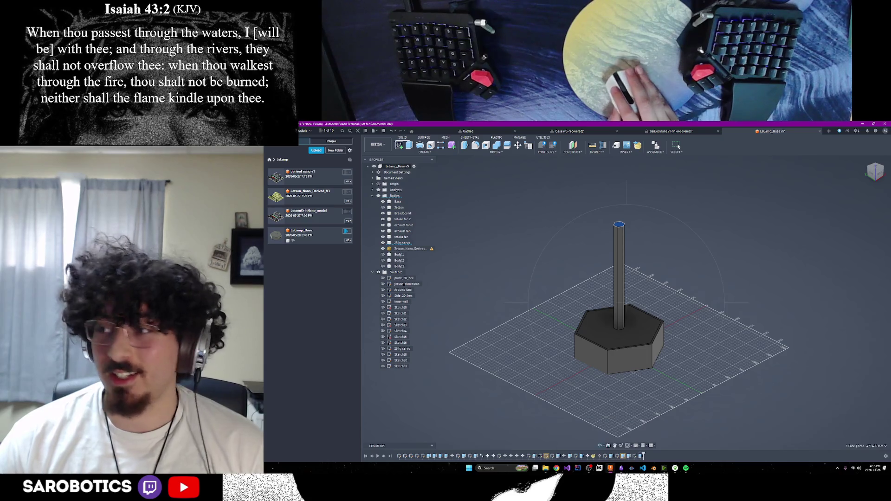
Hide Body11 to reveal the Jetson board inside the base, then show the enclosure again.
scroll(617, 297, "up", 5)
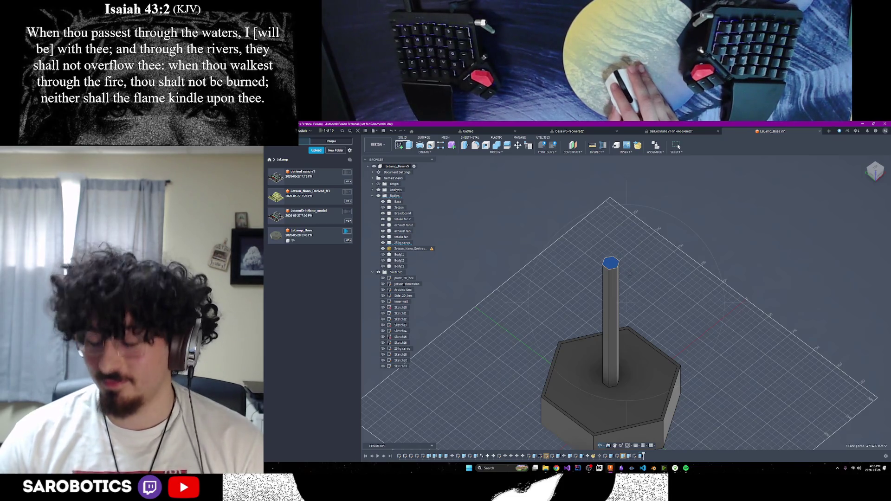
mouse_move(603, 279)
middle_mouse_down()
mouse_move(661, 428)
mouse_move(427, 319)
middle_mouse_up()
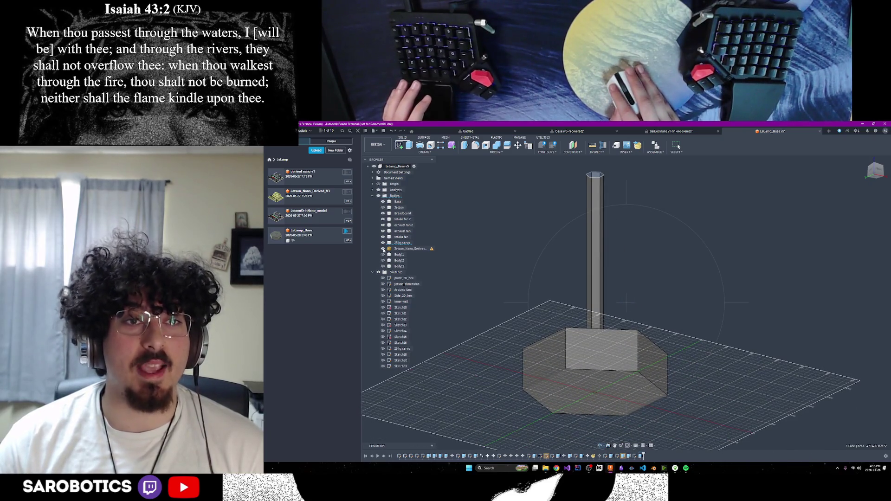
left_click(383, 207)
mouse_move(594, 335)
middle_mouse_down("shift")
mouse_move(603, 352)
mouse_move(615, 309)
mouse_move(624, 334)
mouse_move(614, 325)
mouse_move(617, 311)
mouse_move(608, 332)
mouse_move(622, 325)
mouse_move(617, 314)
middle_mouse_up("shift")
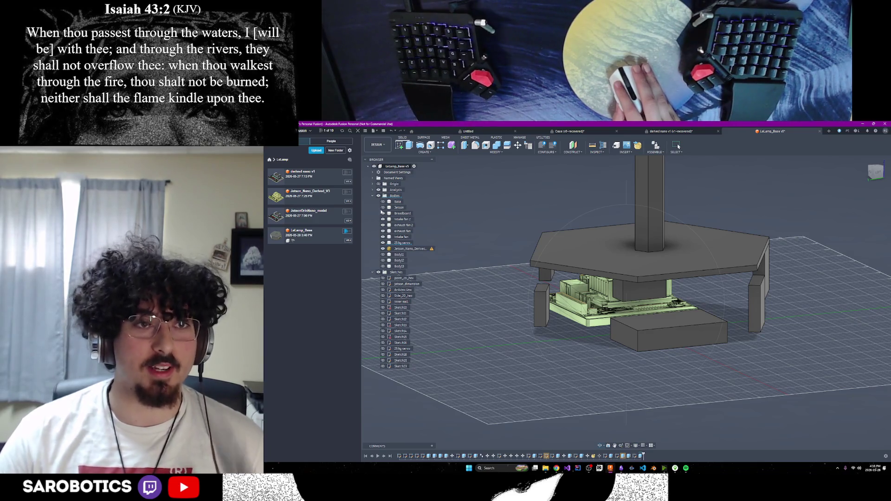
left_click(383, 255)
mouse_move(603, 307)
middle_mouse_down("shift")
mouse_move(595, 298)
mouse_move(604, 334)
mouse_move(628, 213)
mouse_move(625, 315)
mouse_move(622, 274)
mouse_move(630, 299)
mouse_move(619, 318)
mouse_move(632, 295)
middle_mouse_up("shift")
Toggle the 25kg servo sketch on and off, then bring the lamp photo back over Fusion.
scroll(631, 297, "up", 5)
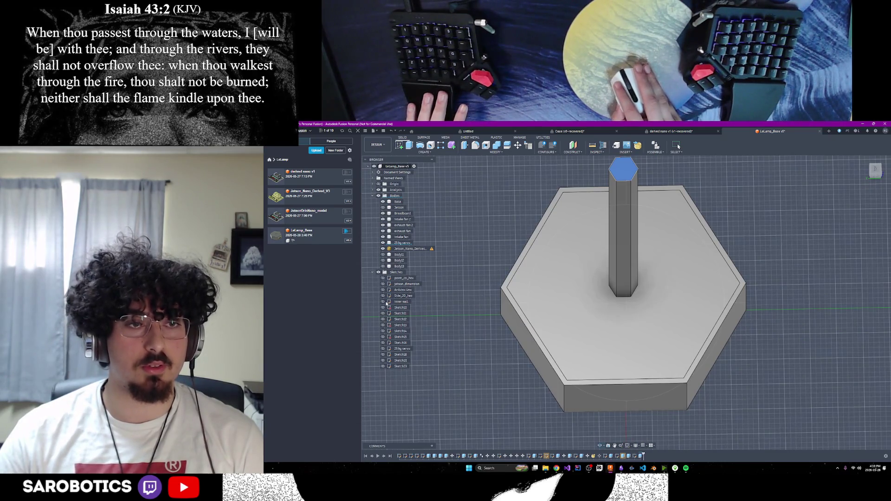
left_click(383, 348)
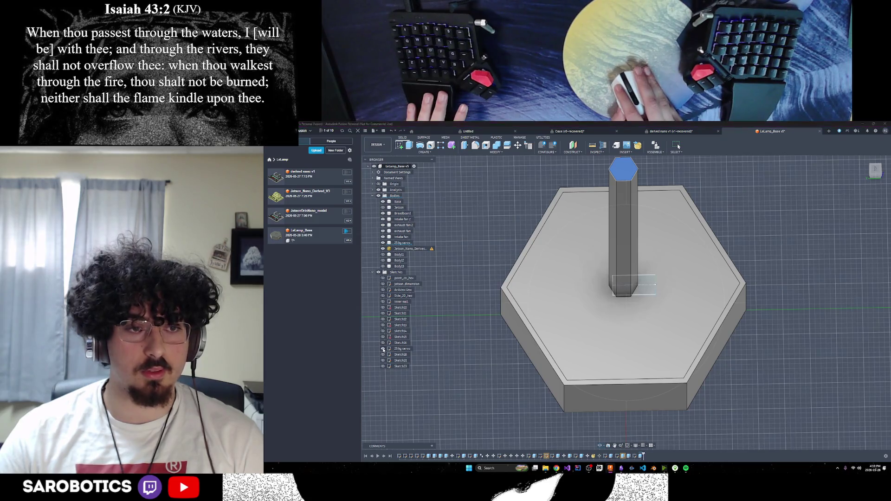
left_click(383, 349)
middle_click_drag(464, 355, 471, 316, "shift")
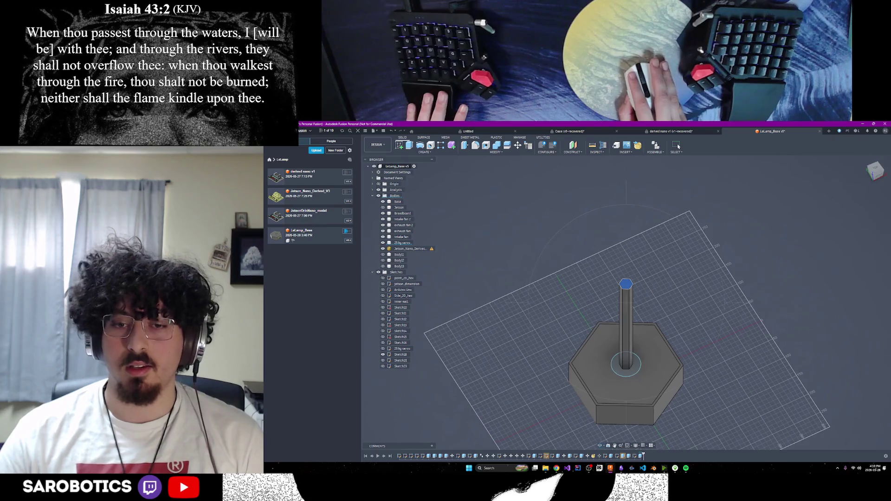
mouse_move(556, 468)
left_click(618, 439)
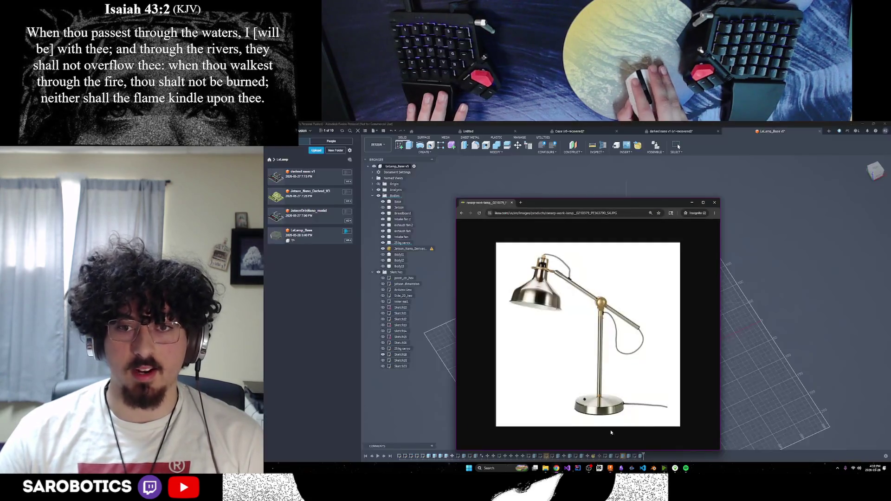
Move the lamp photo window left and tilt the Fusion view to a more top-down angle.
left_click_drag(627, 204, 473, 180)
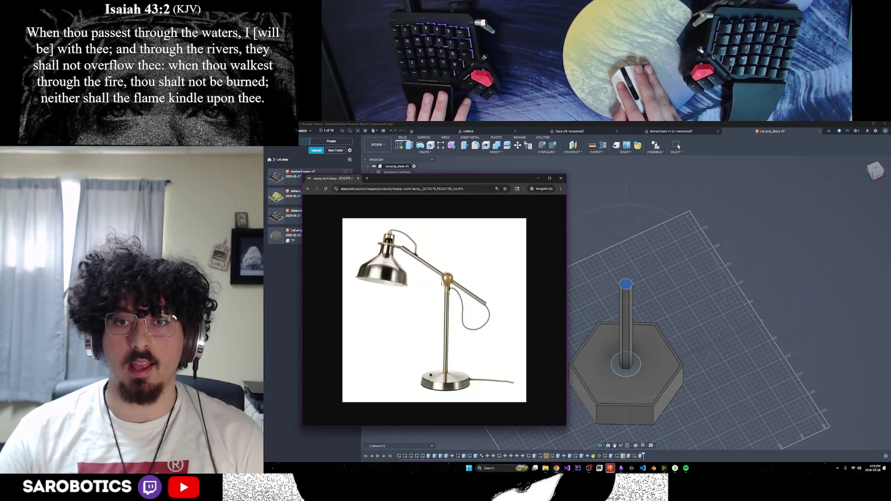
middle_click_drag(604, 301, 633, 248, "shift")
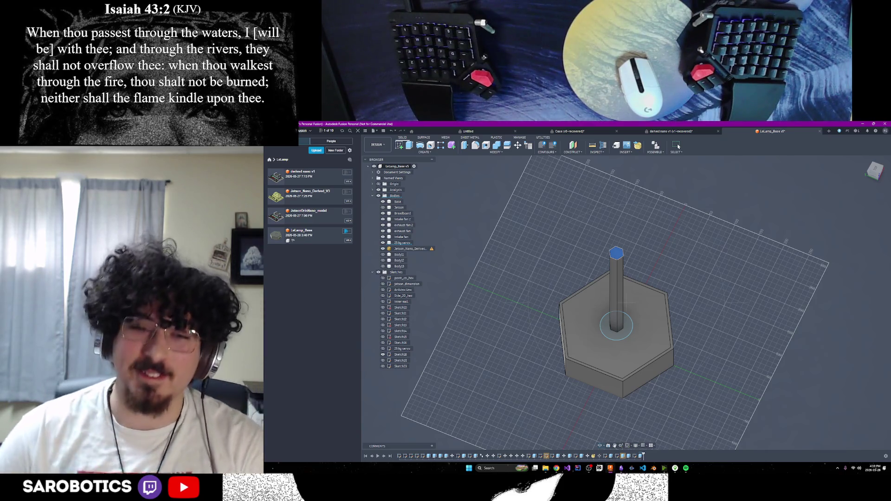
mouse_move(643, 315)
middle_mouse_down("shift")
mouse_move(636, 334)
mouse_move(624, 292)
mouse_move(631, 308)
mouse_move(629, 298)
middle_mouse_up("shift")
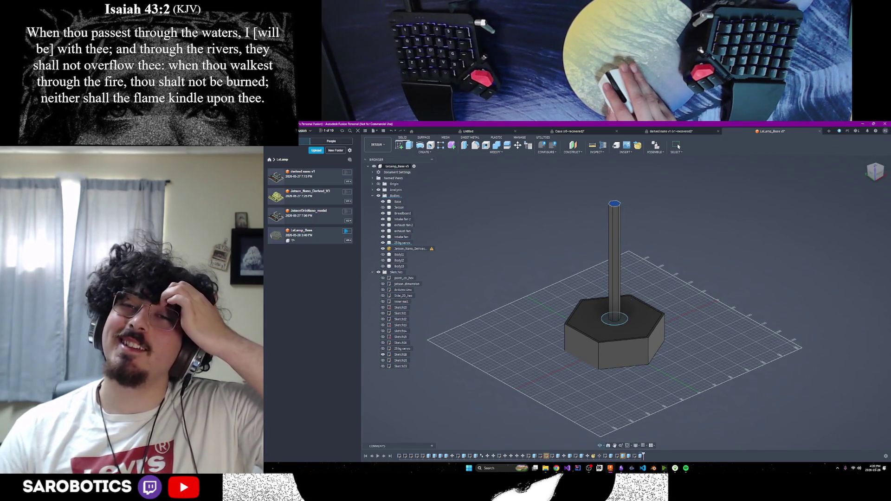
middle_click_drag(629, 298, 628, 301, "shift")
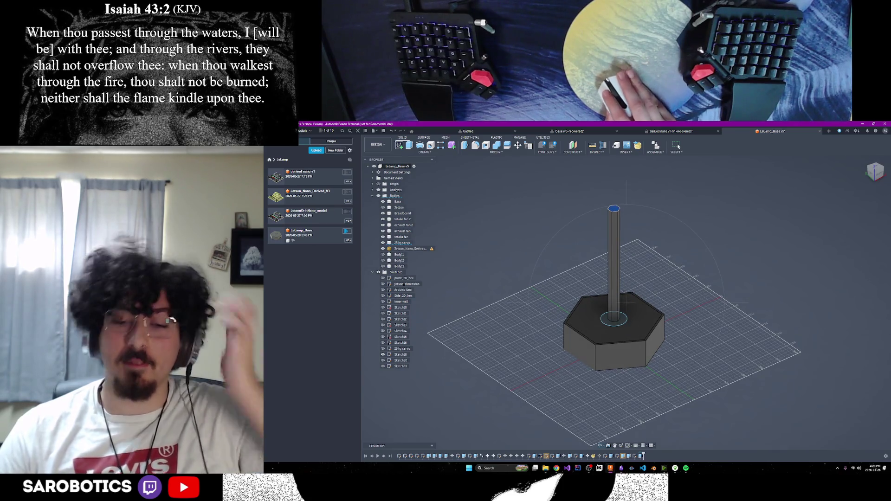
mouse_move(559, 470)
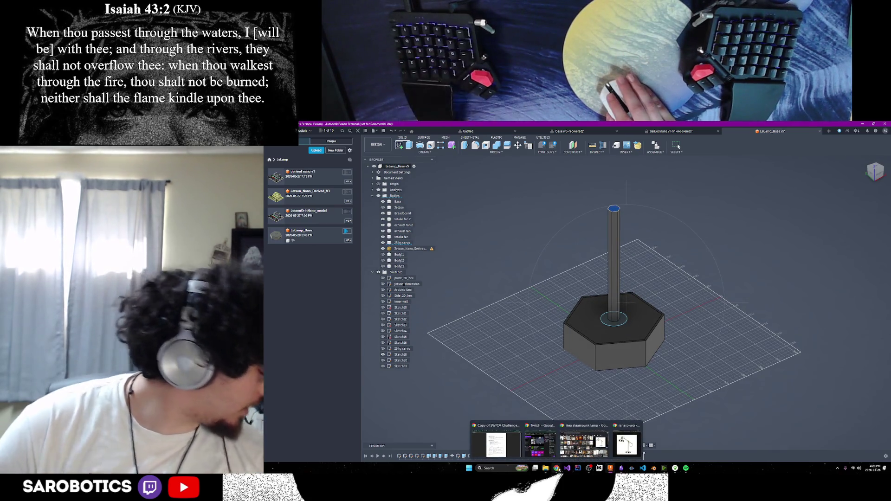
mouse_move(566, 453)
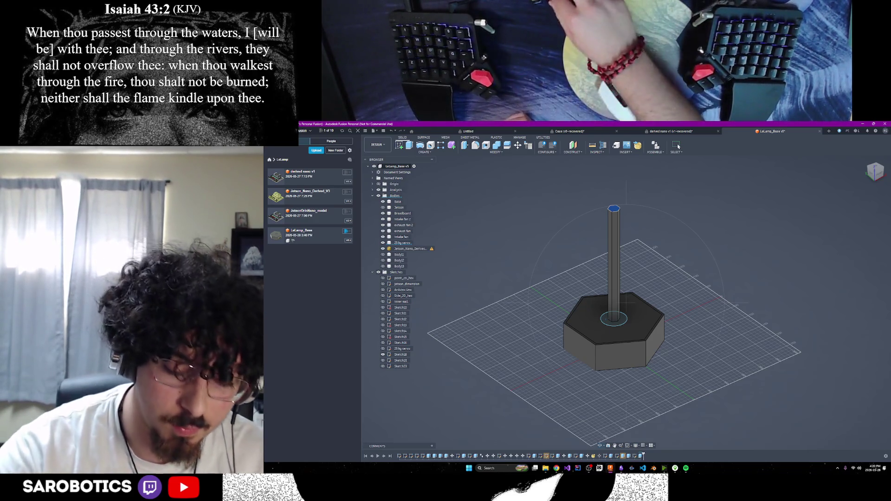
scroll(624, 281, "up", 4)
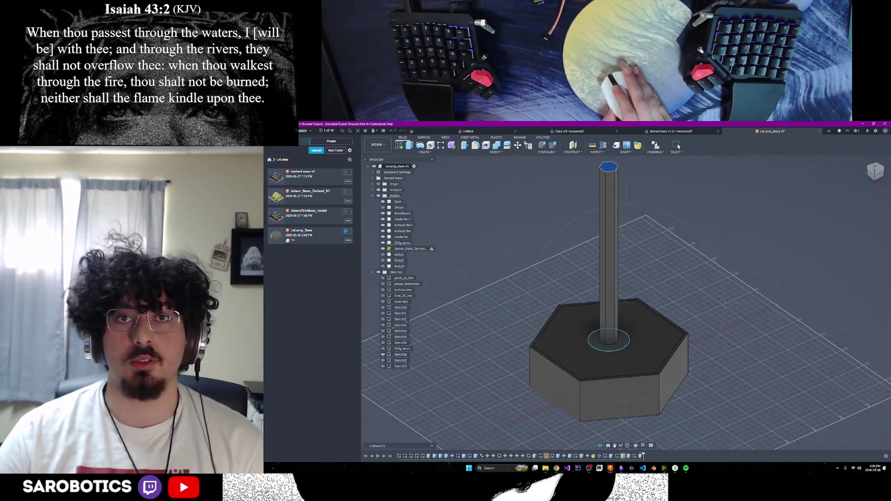
scroll(627, 307, "down", 3)
middle_click_drag(628, 307, 650, 290, "shift")
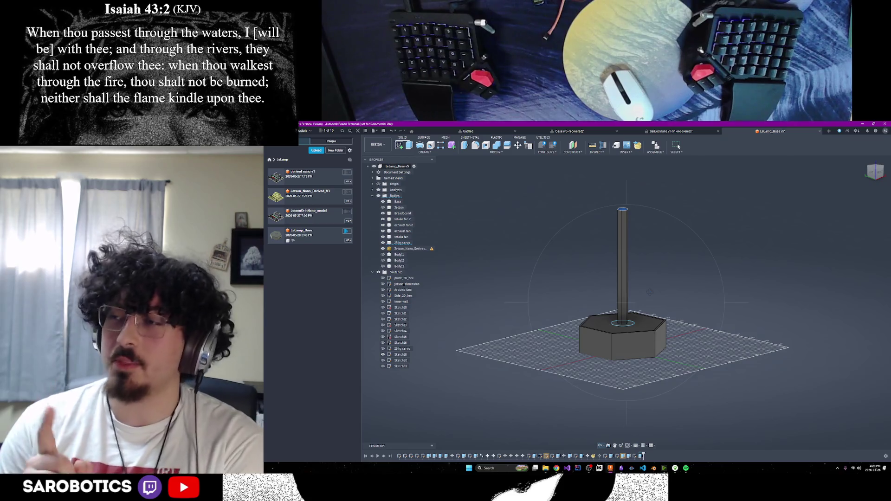
scroll(649, 292, "down", 5)
middle_click_drag(650, 291, 649, 270, "shift")
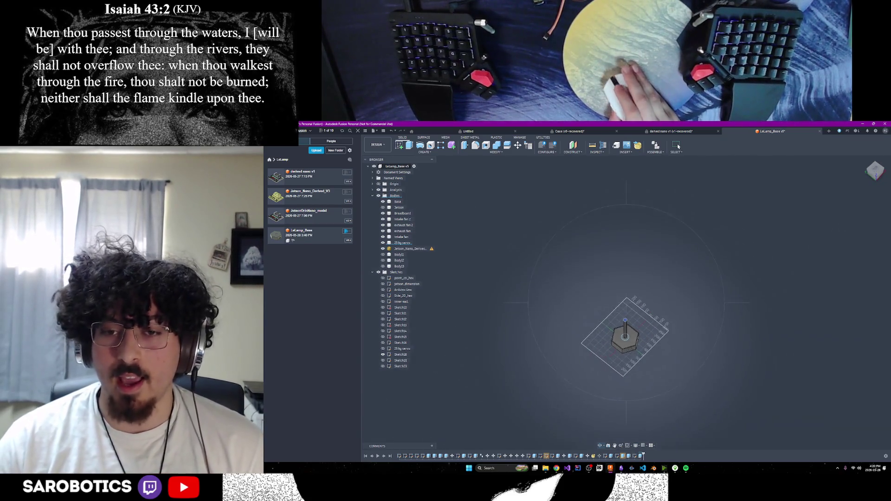
key("F6")
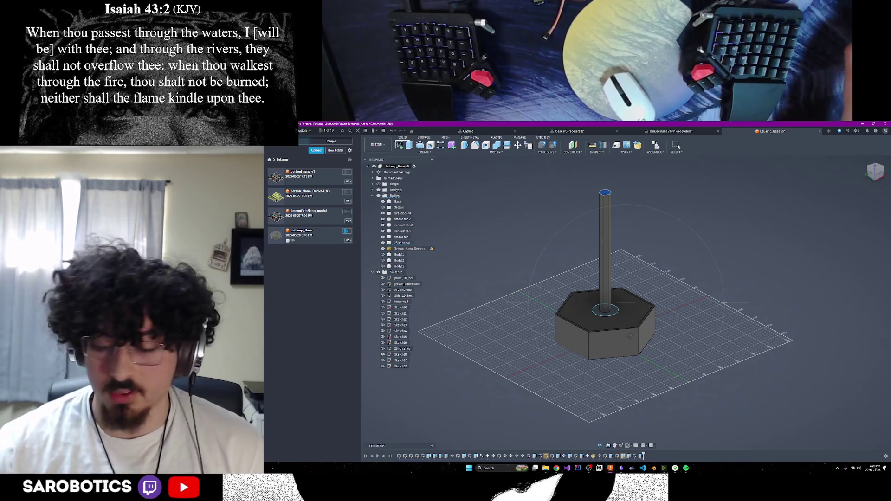
middle_click_drag(678, 146, 678, 146, "shift")
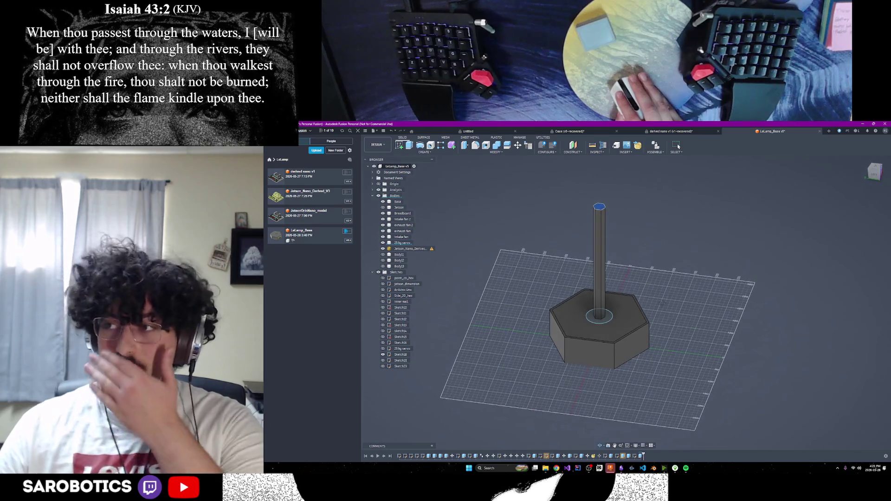
mouse_move(603, 352)
middle_mouse_down("shift")
mouse_move(624, 343)
mouse_move(622, 325)
mouse_move(627, 355)
mouse_move(629, 344)
middle_mouse_up("shift")
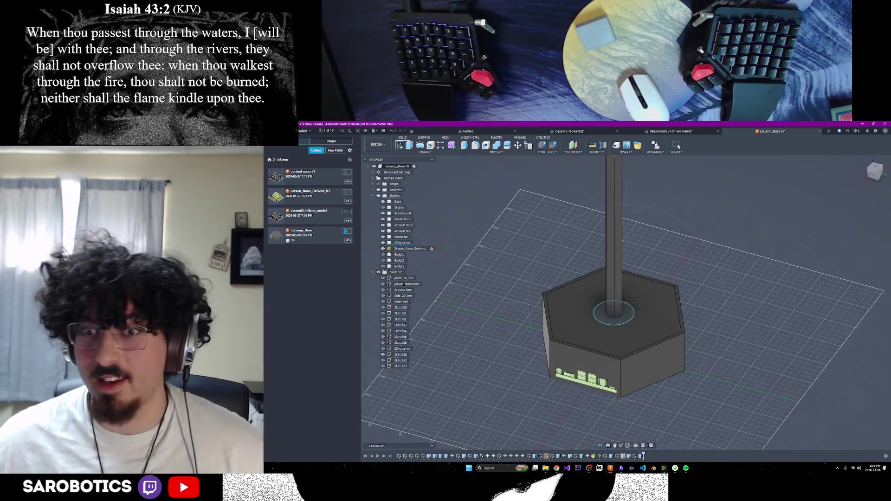
key("F6")
Look down on the model and begin a new sketch on the hexagonal base's top face.
key("shift+F6")
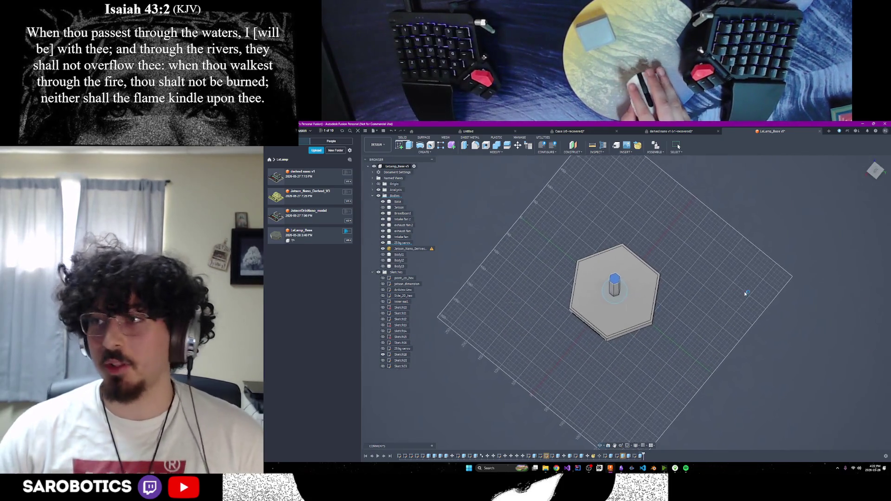
scroll(615, 280, "up", 3)
mouse_move(649, 297)
middle_mouse_down("shift")
mouse_move(630, 269)
mouse_move(479, 257)
middle_mouse_up("shift")
middle_click_drag(678, 373, 656, 380, "shift")
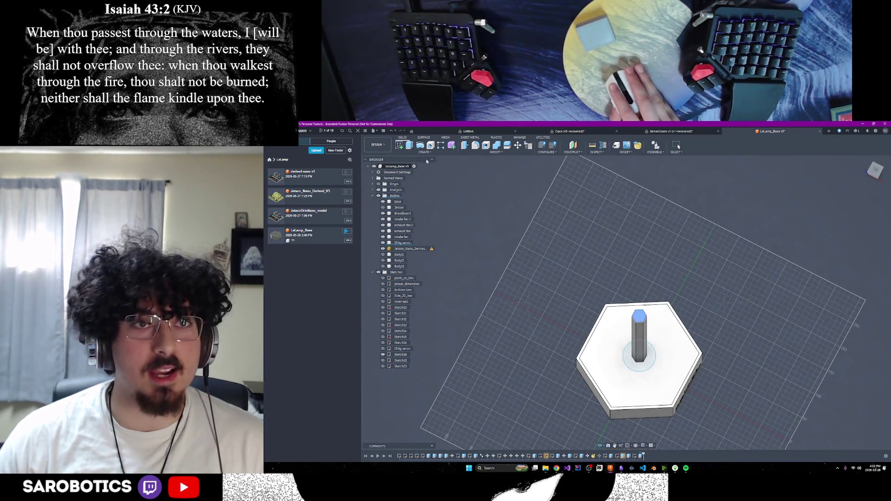
left_click(399, 146)
left_click(659, 320)
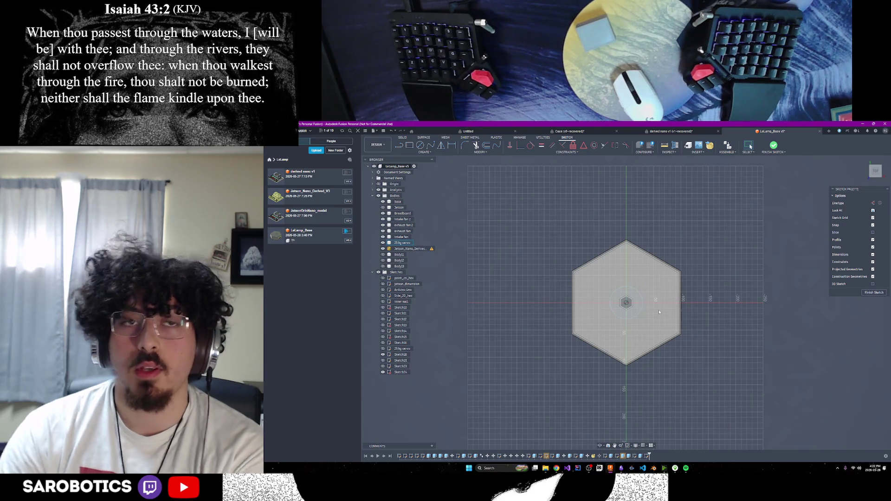
scroll(664, 302, "up", 3)
middle_click_drag(652, 327, 604, 418, "shift")
mouse_move(556, 468)
left_click(617, 445)
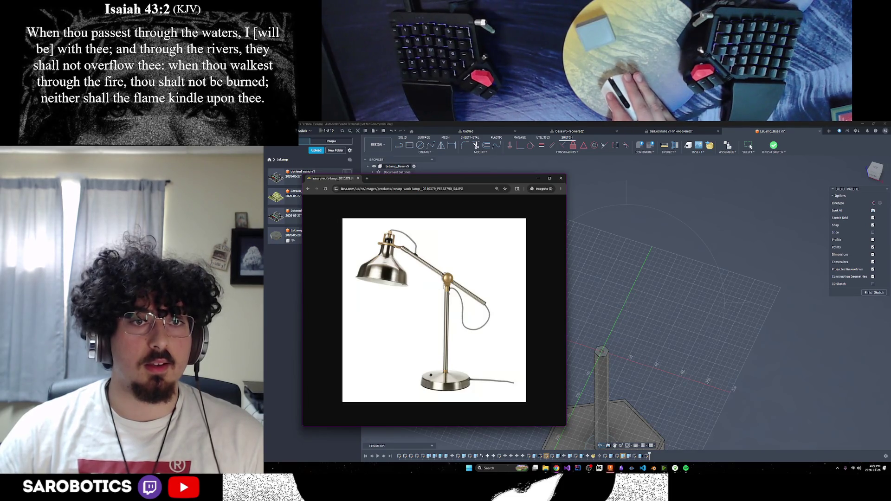
left_click(610, 468)
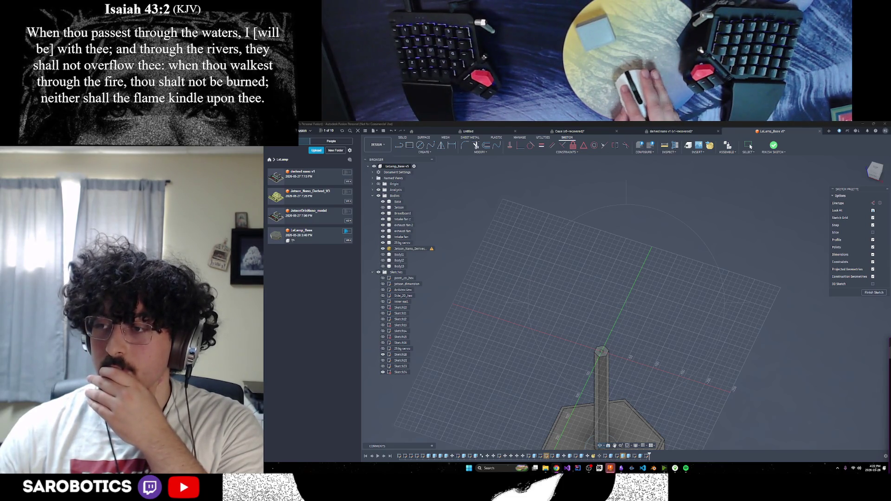
left_click(610, 468)
left_click_drag(729, 232, 728, 216)
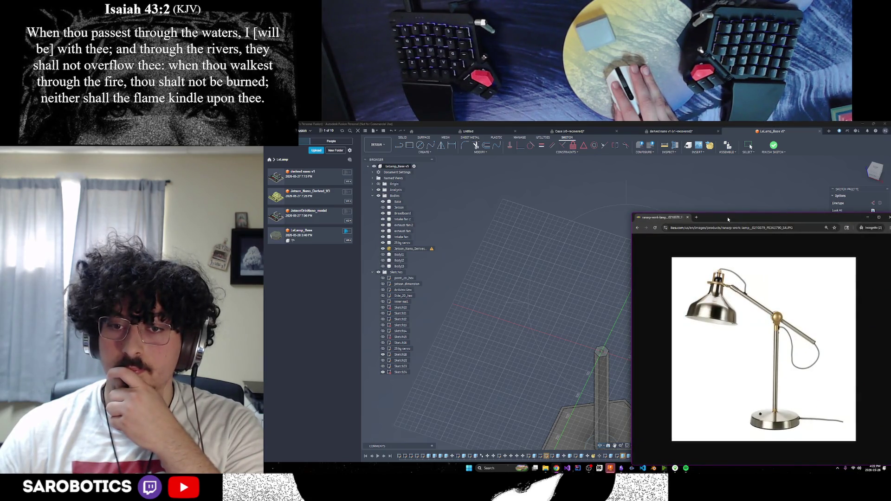
left_click(867, 218)
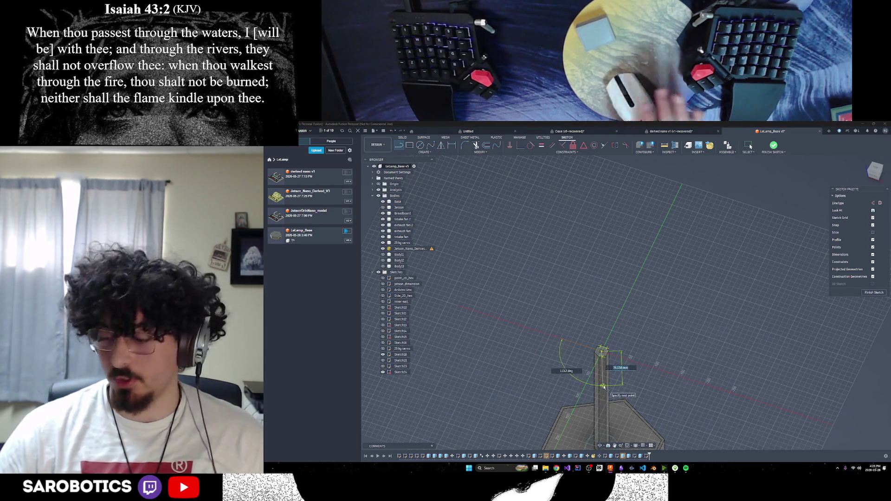
Face the sketch plane and convert the short line at the hexagon centre into construction geometry.
left_click(876, 170)
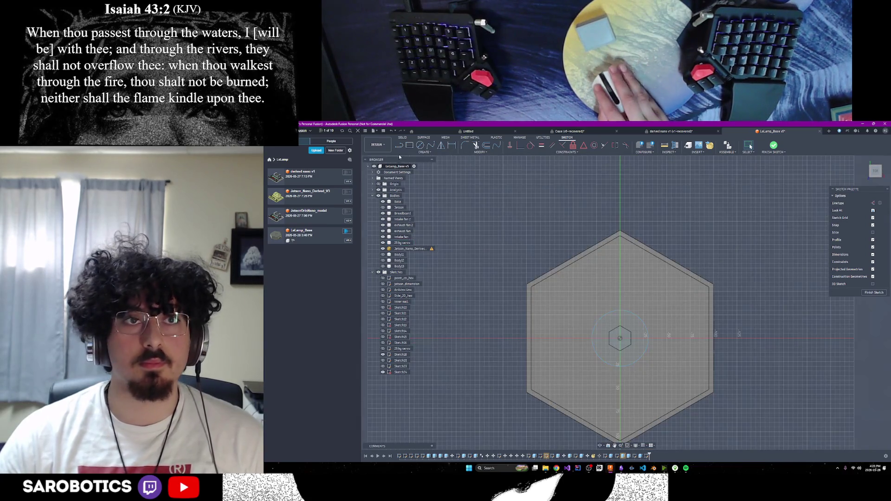
left_click(409, 145)
scroll(580, 297, "up", 2)
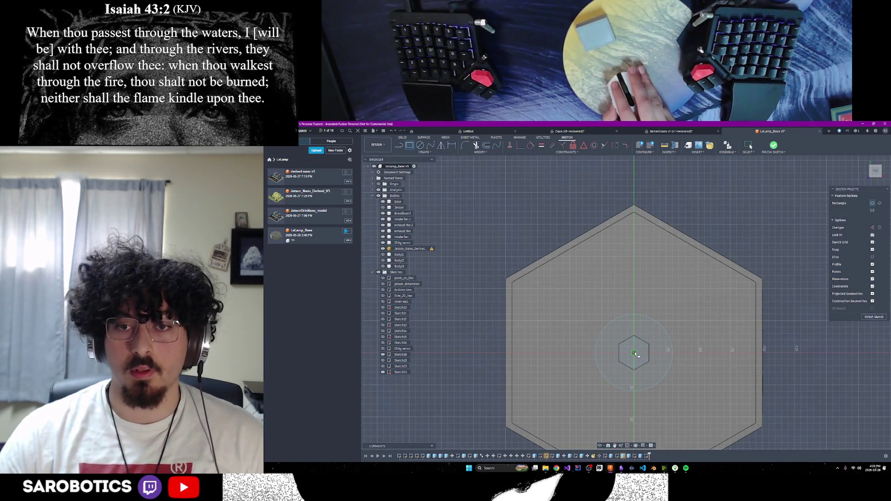
left_click(635, 353)
left_click(660, 334)
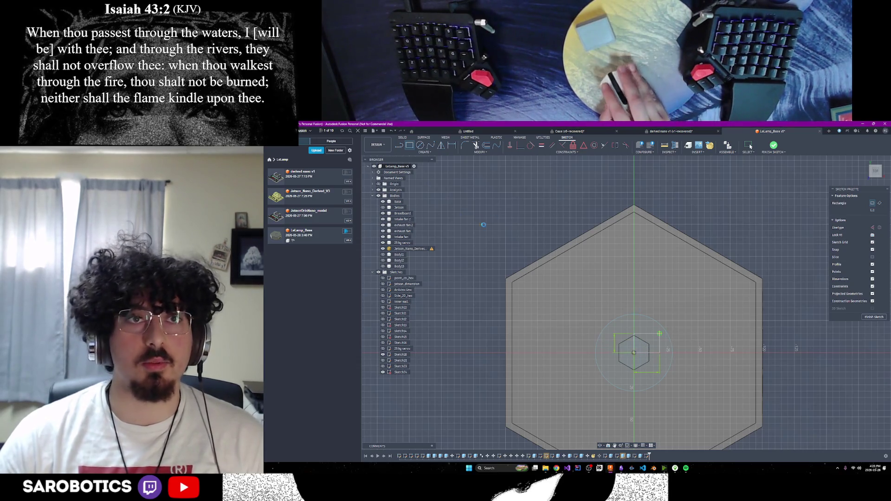
key("Escape")
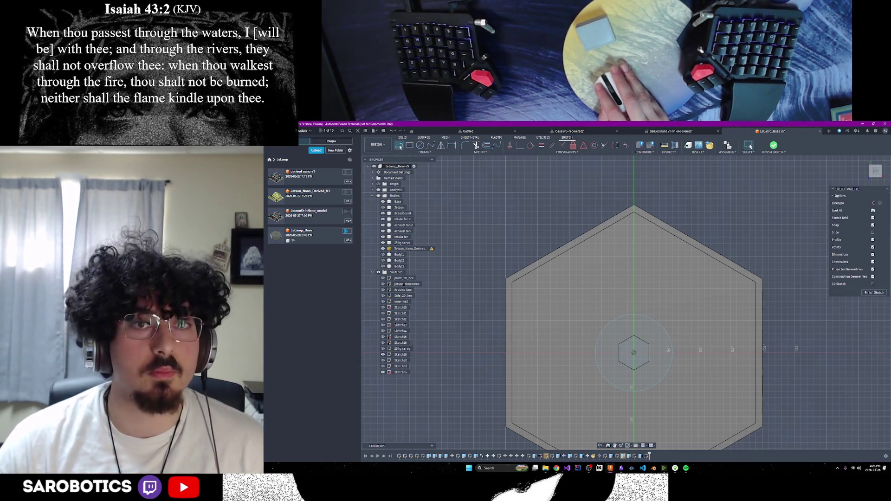
left_click(634, 353)
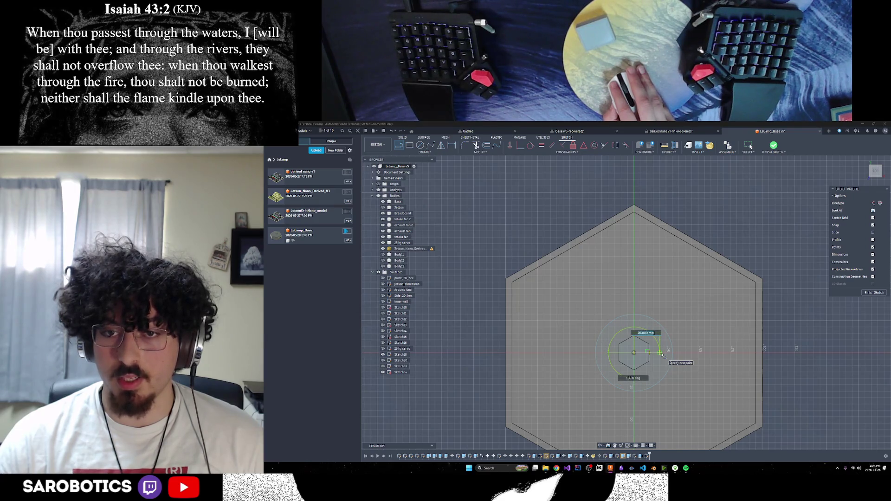
key("Escape")
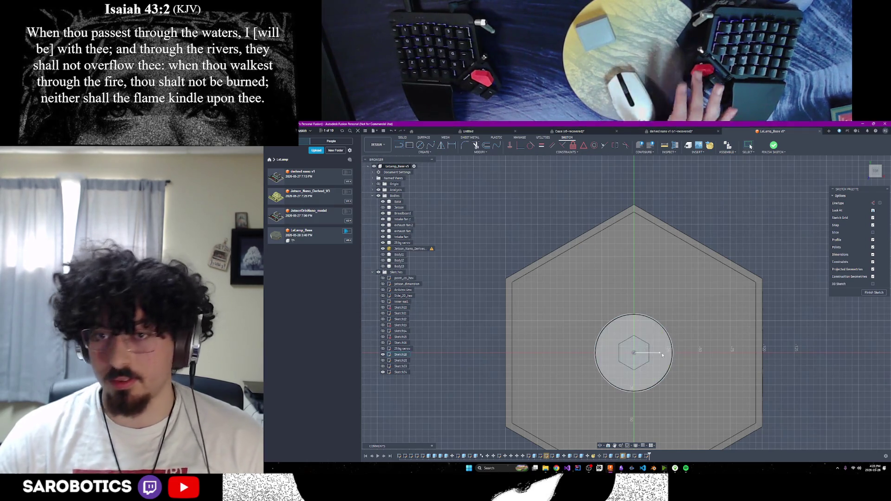
left_click(650, 353)
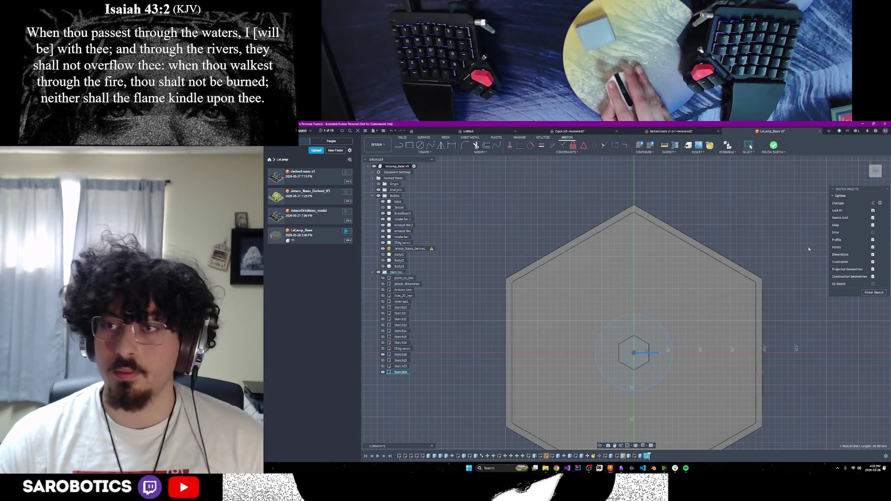
left_click(872, 203)
Draw a 20 mm line from the hexagon centre as a reference.
left_click(408, 146)
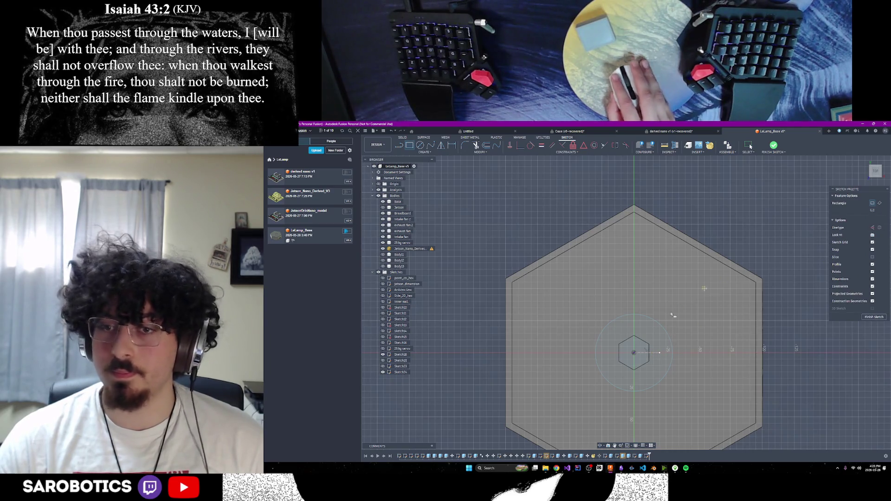
left_click(634, 353)
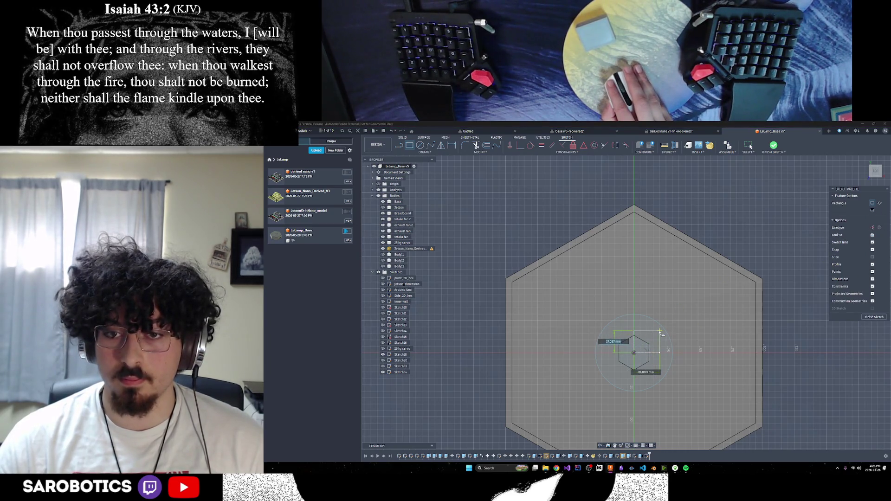
key("Escape")
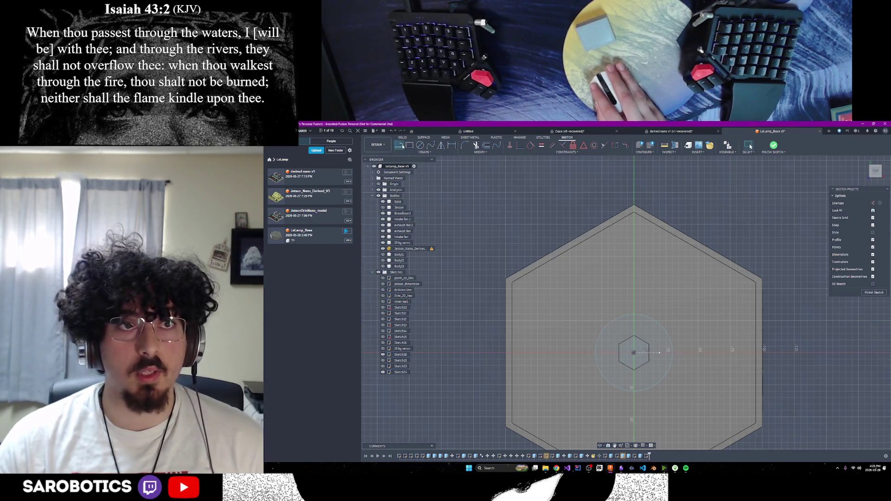
left_click(659, 356)
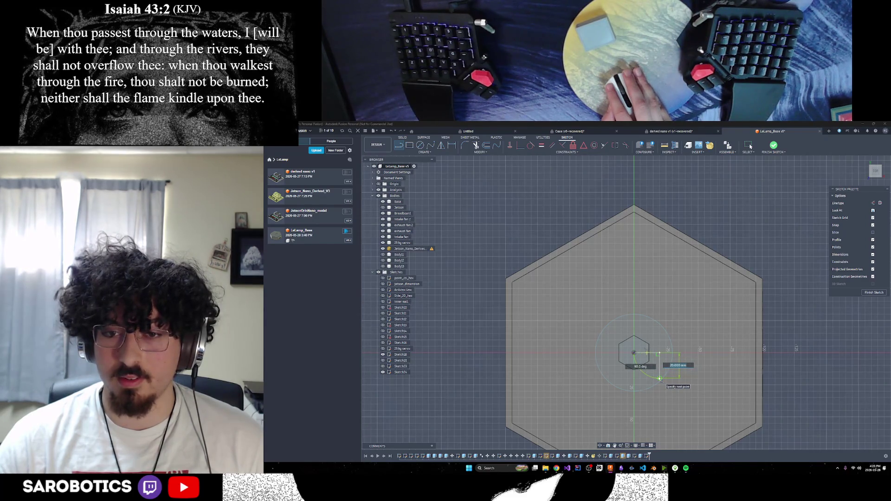
key("Return")
key("Escape")
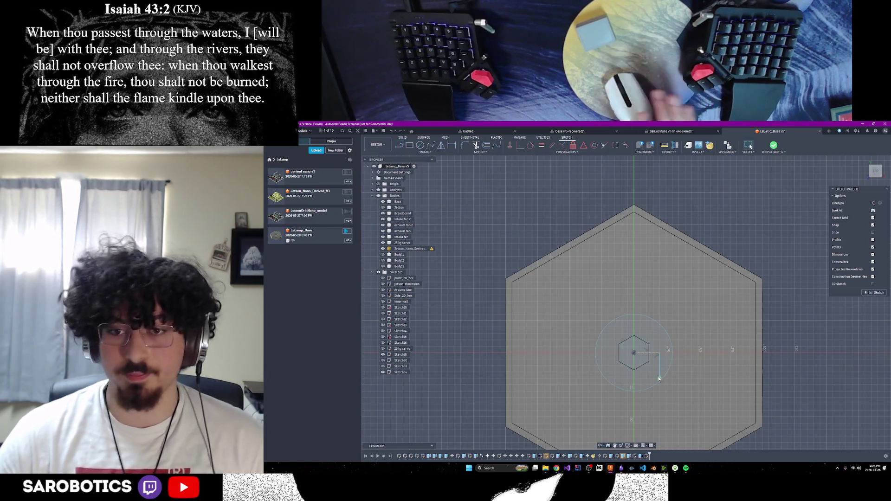
left_click(658, 364)
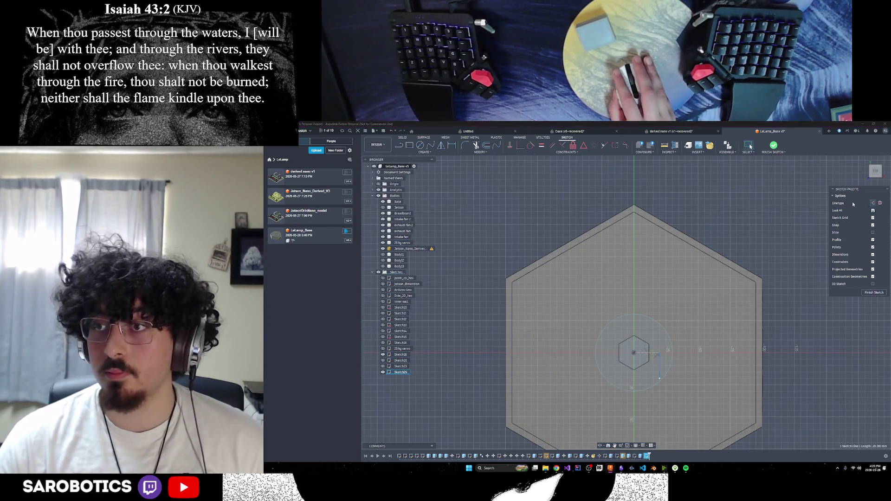
Draw a 40 × 40 mm rectangle starting from the 20 mm line's end.
left_click(409, 145)
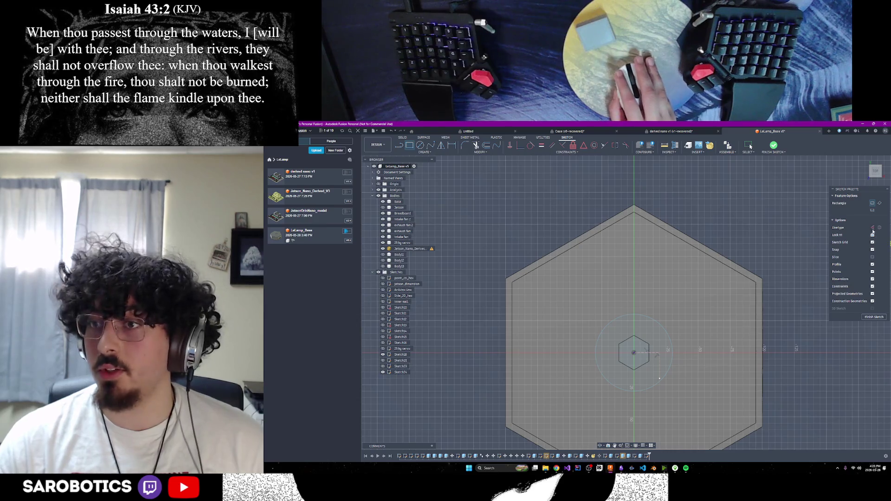
left_click(659, 378)
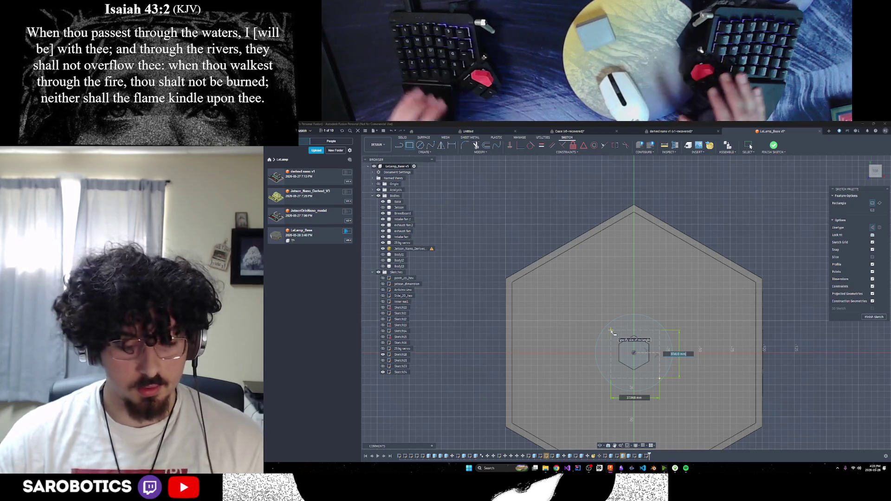
type("40")
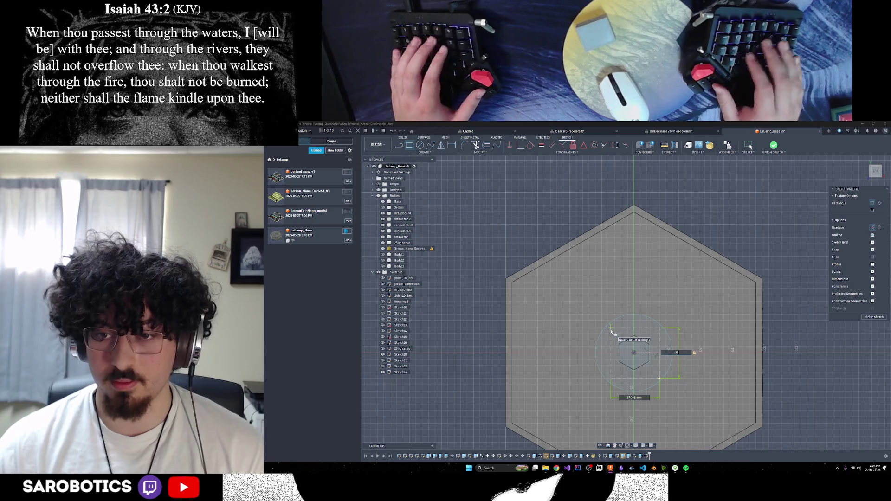
key("Tab")
type("3")
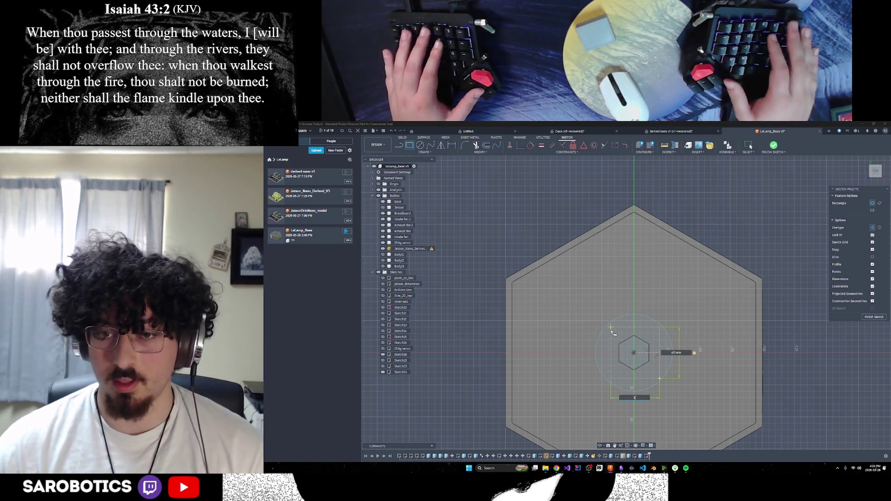
type("40")
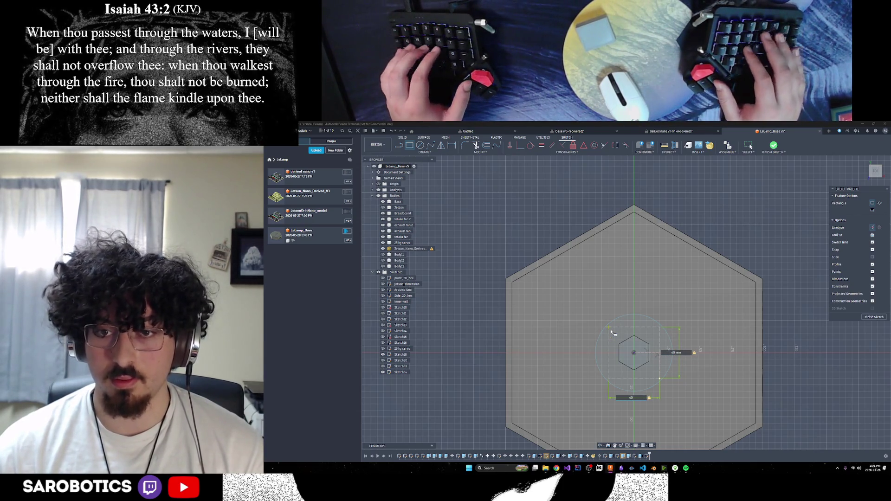
key("Return")
key("Escape")
Keep the centre circle as construction geometry and orbit to a tilted 3-D view of the pillar.
left_click(659, 363)
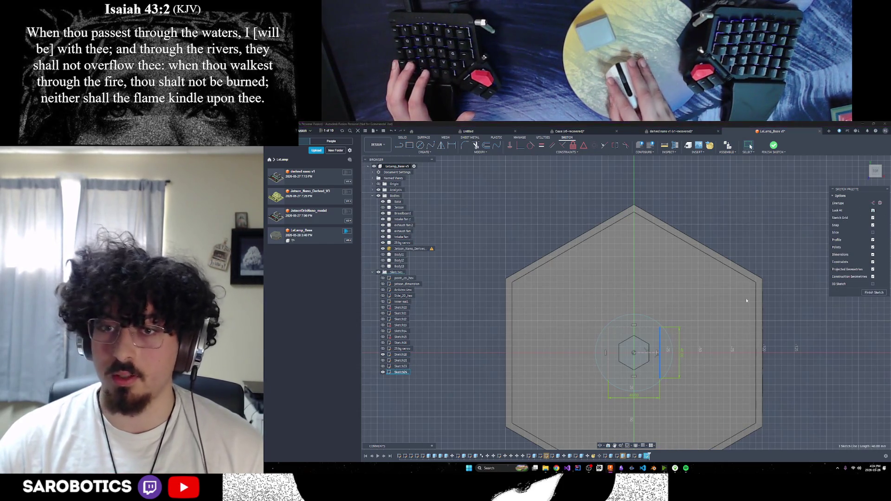
left_click(817, 260)
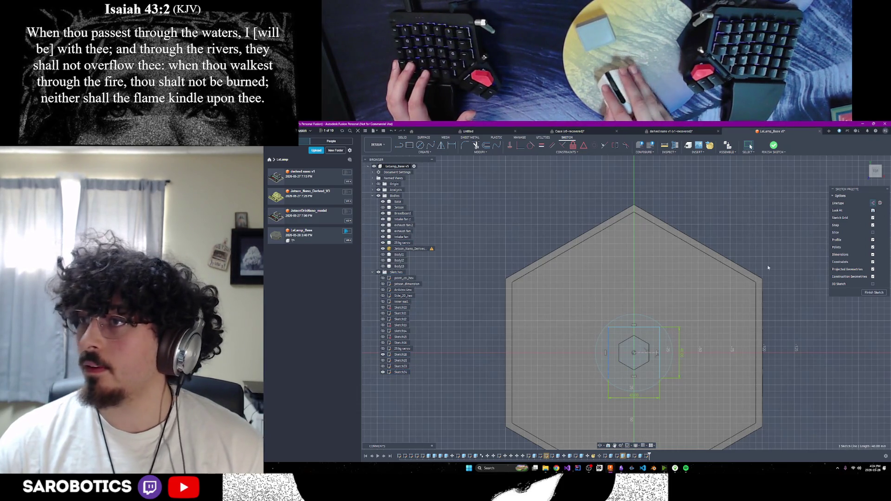
left_click(874, 204)
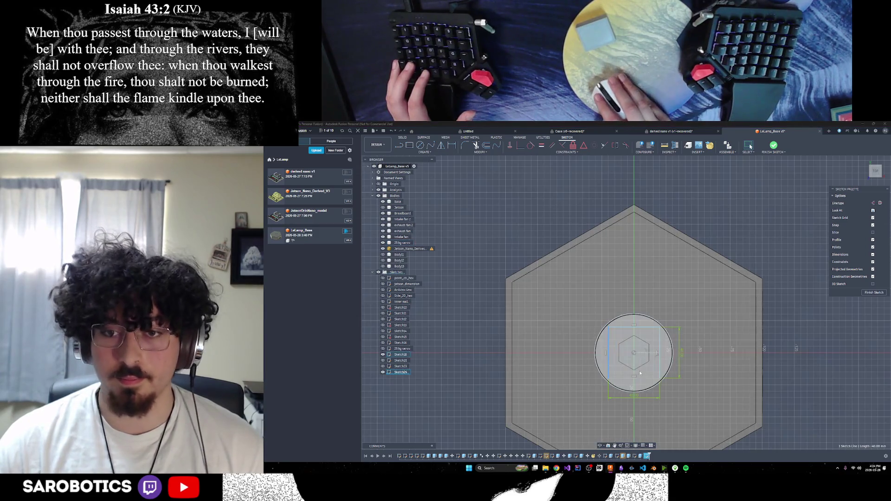
key("x")
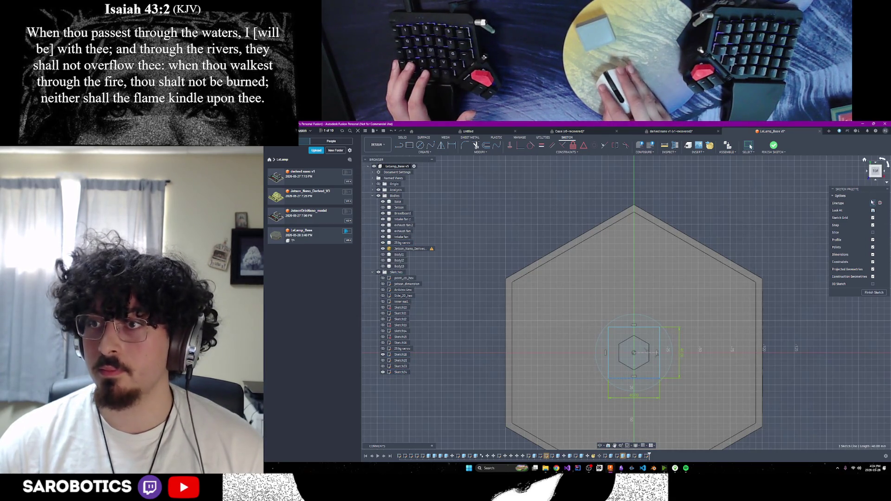
mouse_move(634, 353)
middle_mouse_down("shift")
mouse_move(606, 384)
mouse_move(591, 288)
mouse_move(597, 260)
mouse_move(592, 286)
middle_mouse_up("shift")
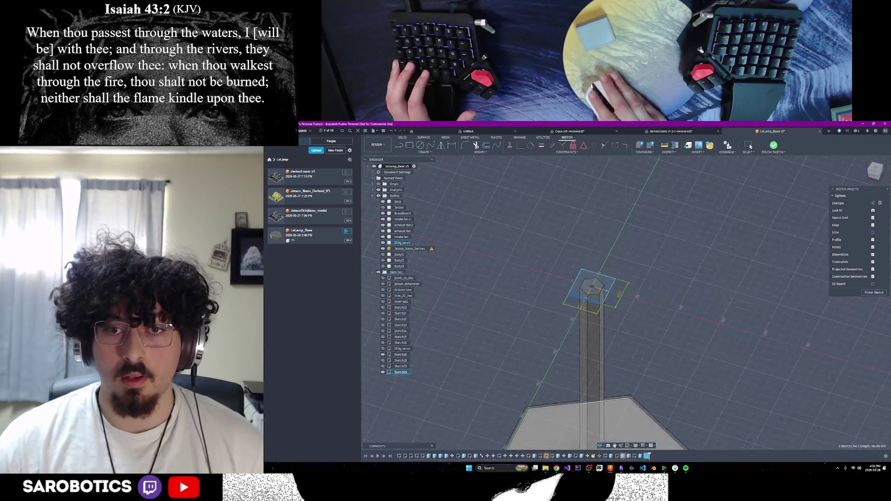
Finish the sketch and extrude the square profiles 35 mm upward, joined to the pillar.
left_click(874, 292)
key("e")
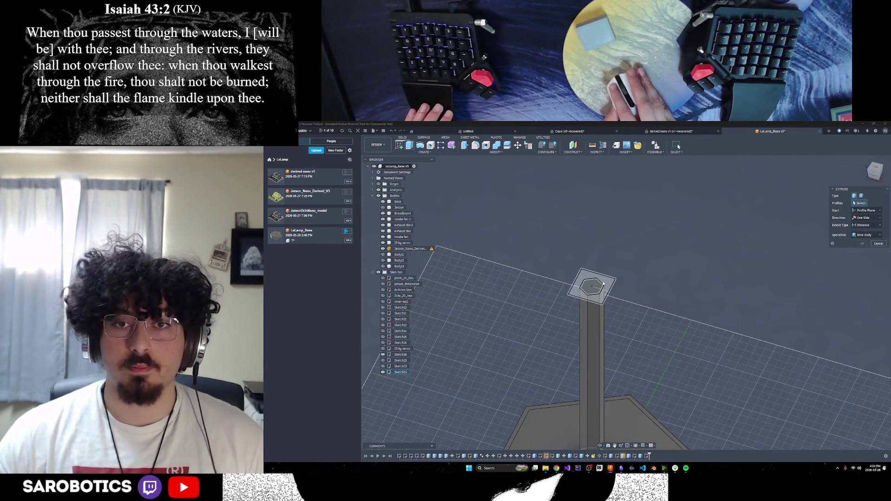
left_click(606, 284)
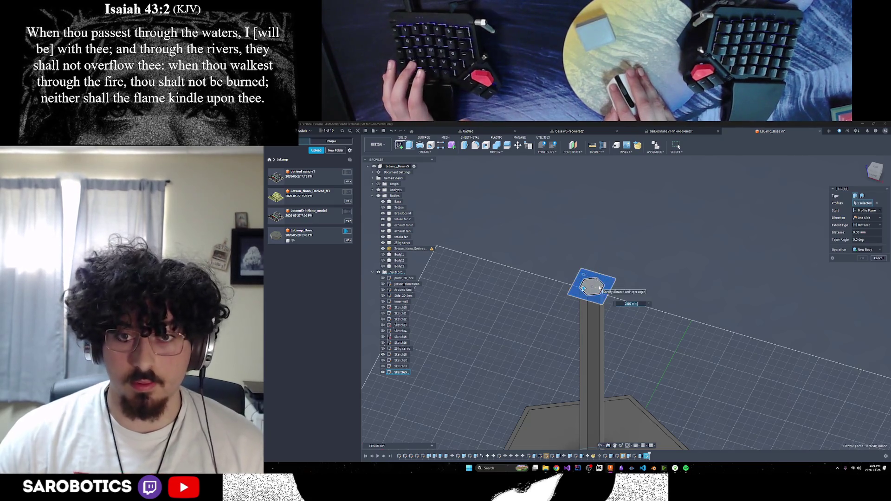
left_click_drag(592, 283, 592, 265)
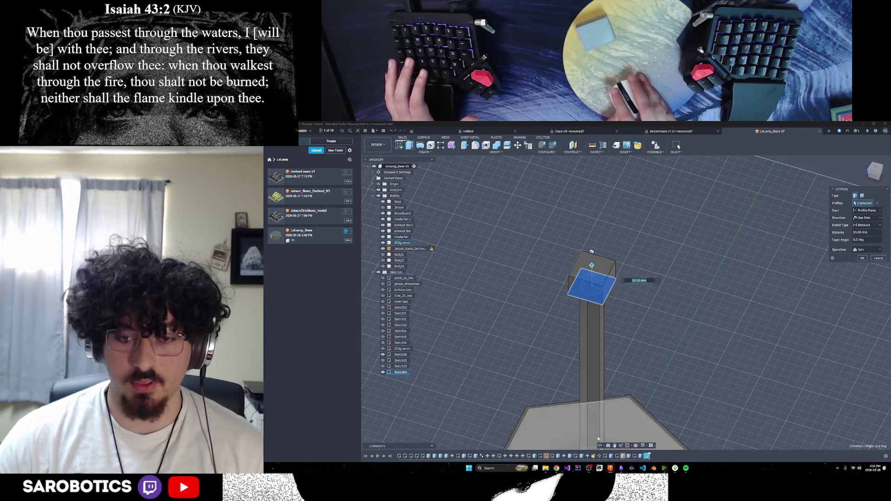
left_click(875, 173)
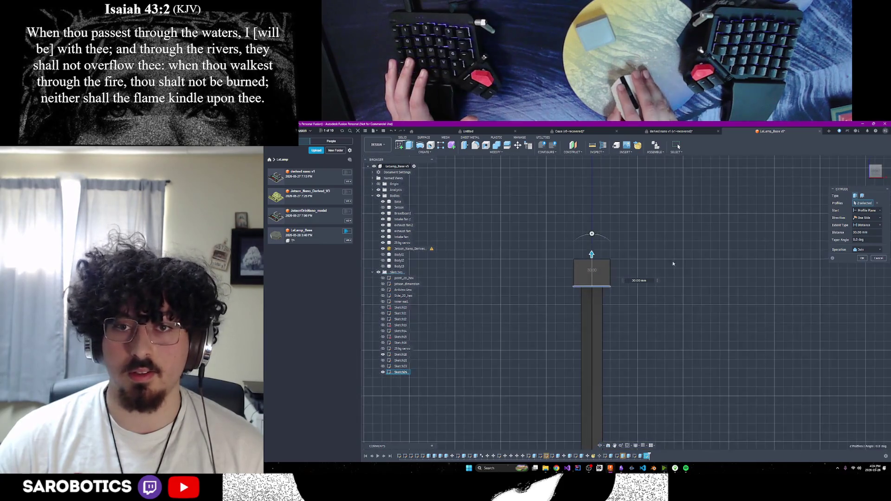
scroll(604, 291, "up", 3)
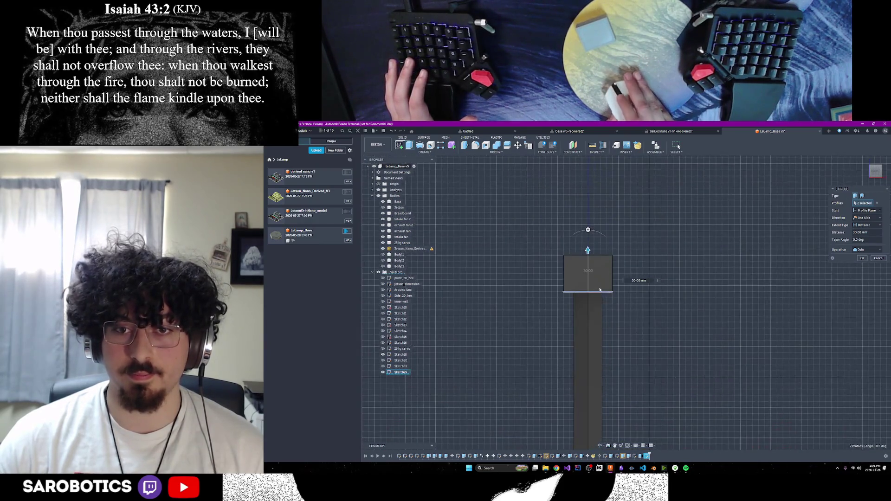
left_click_drag(587, 251, 588, 243)
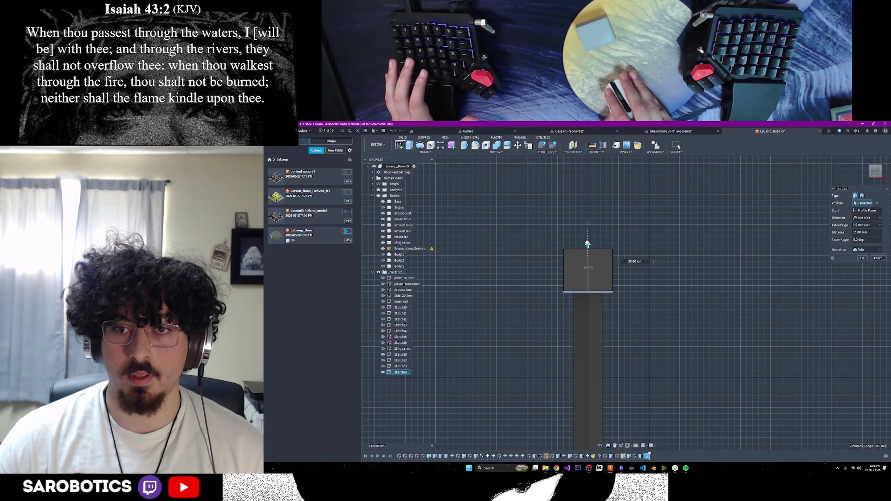
left_click(861, 258)
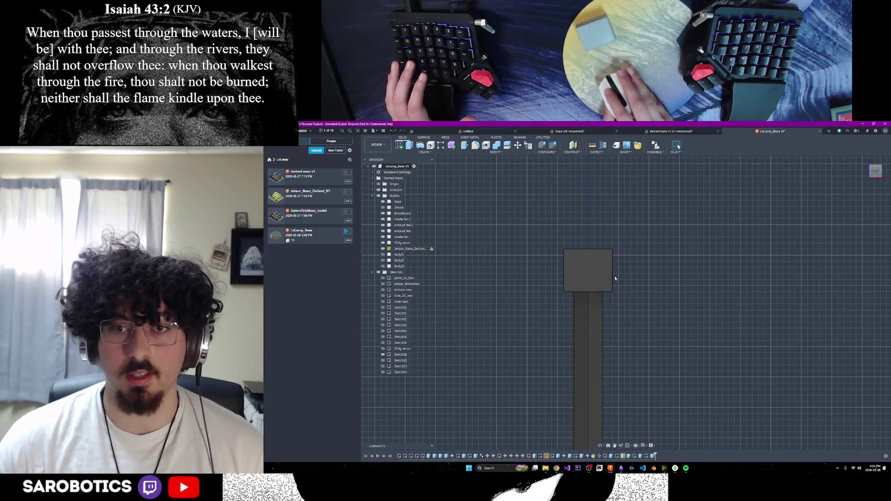
Reopen the head-block extrusion to confirm 35 mm, then return to the overall view.
double_click(653, 457)
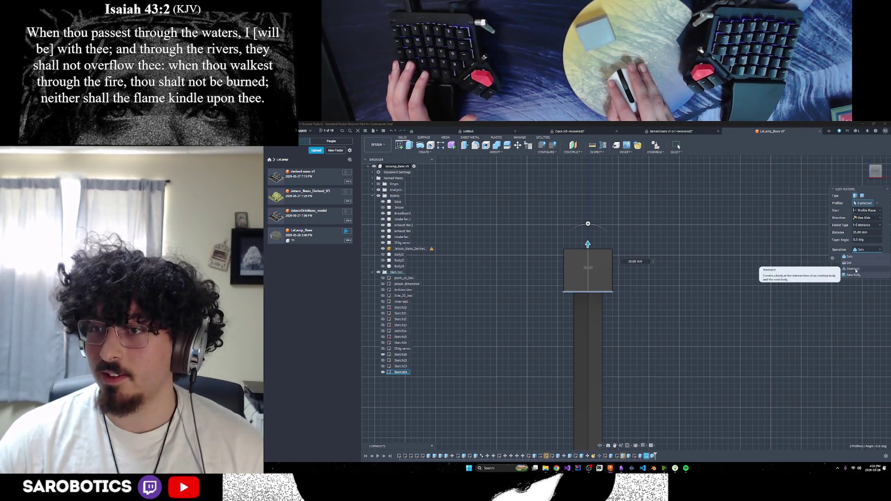
left_click(863, 259)
scroll(647, 409, "down", 2)
left_click(600, 446)
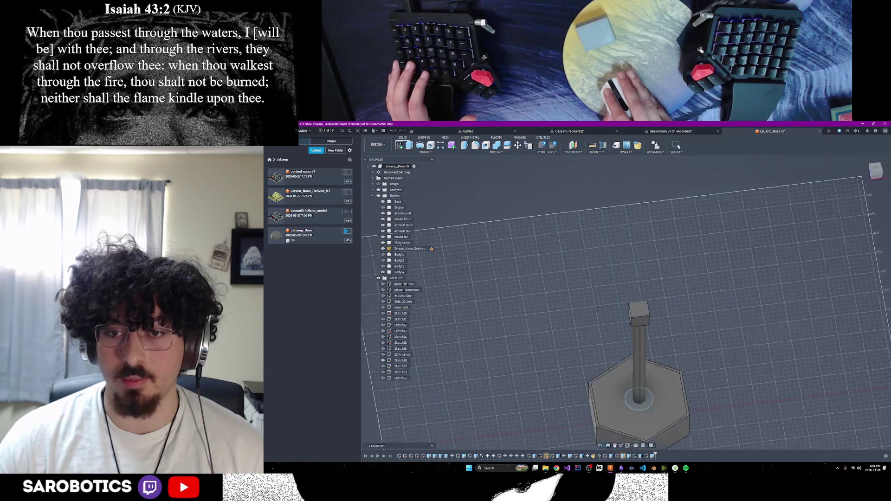
scroll(647, 395, "up", 5)
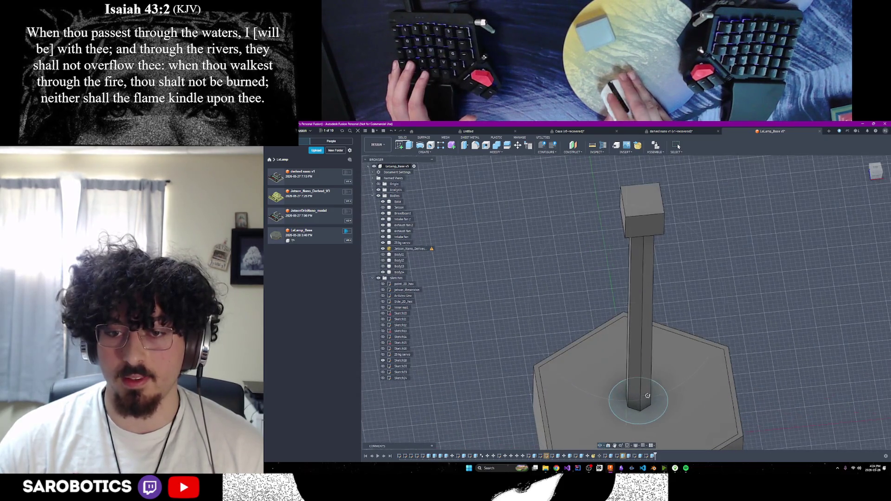
scroll(630, 234, "down", 5)
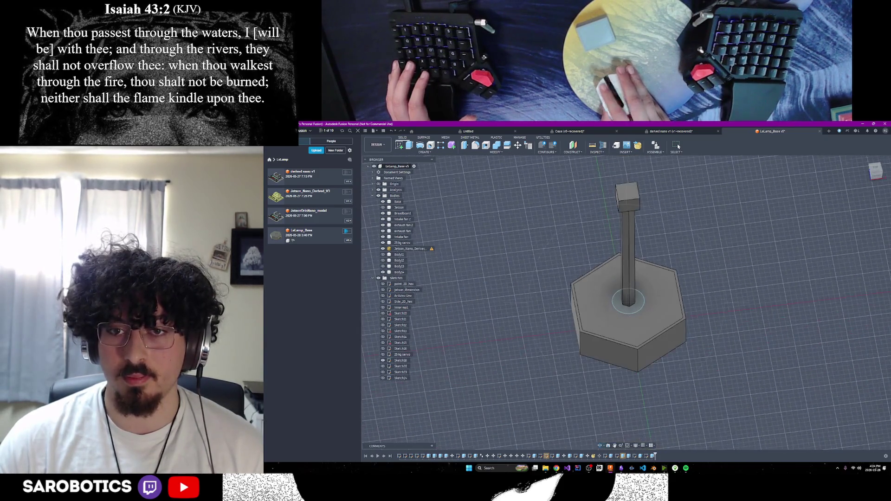
middle_click_drag(629, 234, 630, 167, "shift")
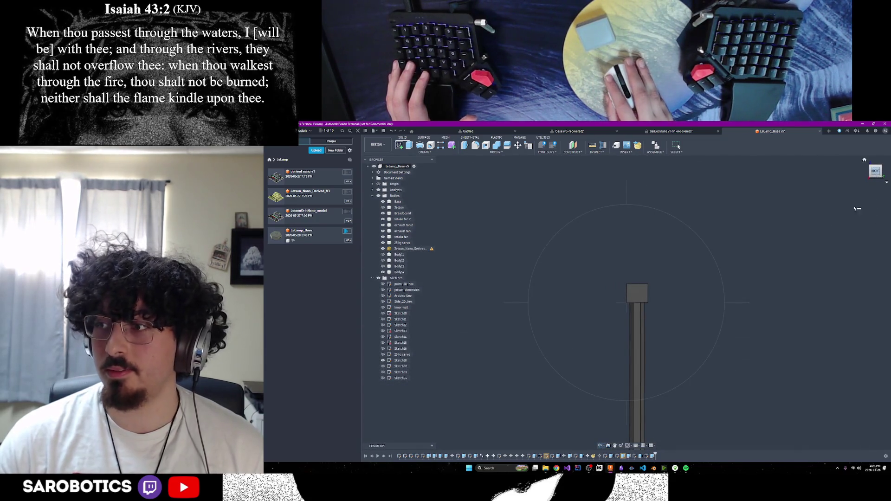
middle_click_drag(859, 200, 856, 204, "shift")
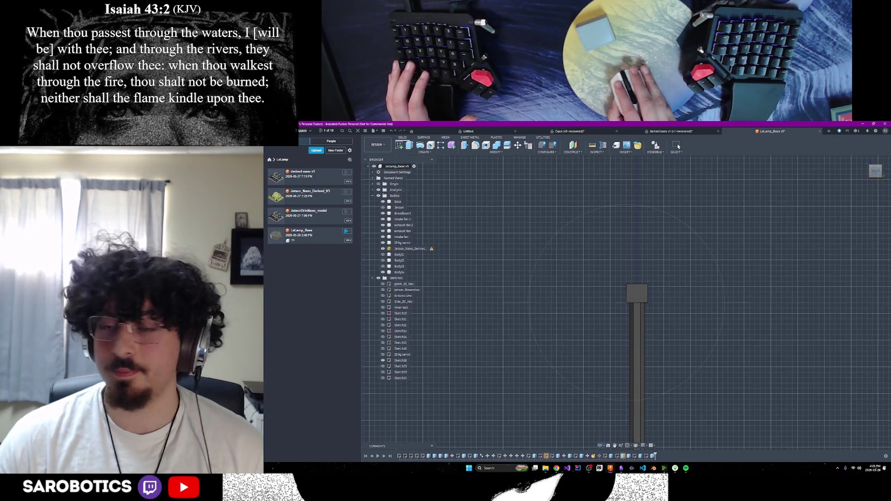
left_click(643, 307)
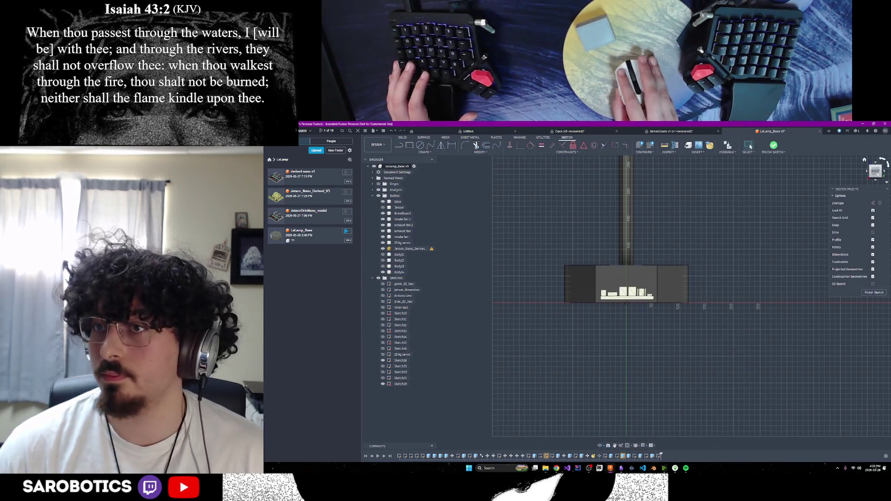
Reorient the open sketch to a low front view of the lamp's base and pillar.
left_click(880, 176)
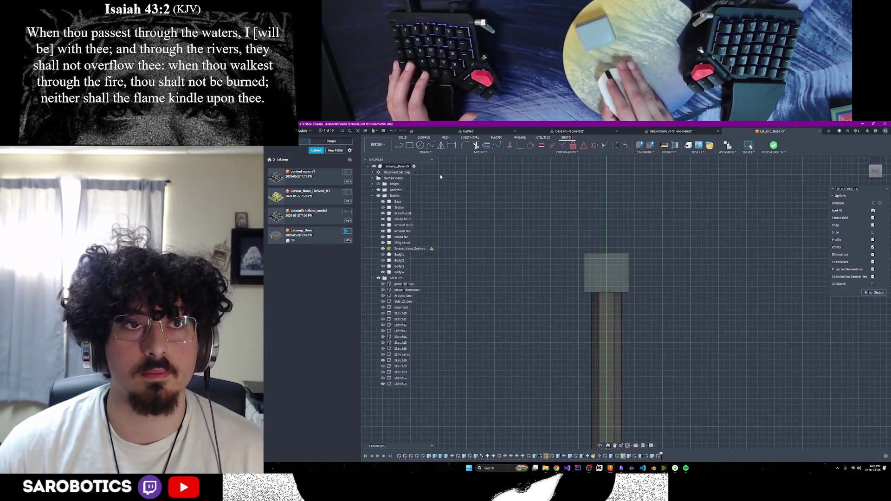
scroll(625, 351, "down", 5)
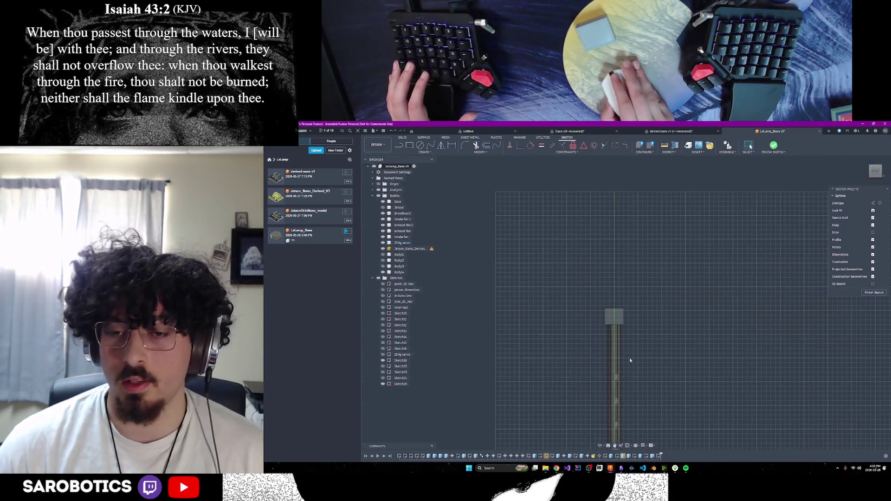
left_click_drag(875, 175, 874, 186)
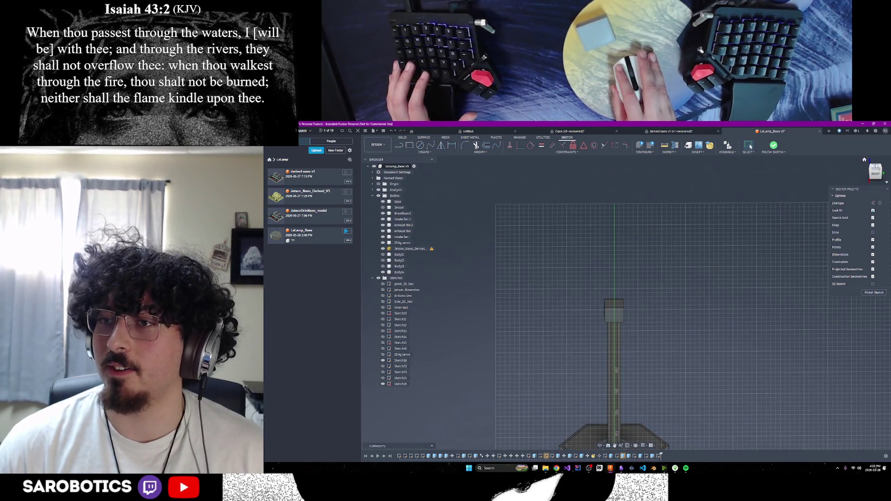
left_click(876, 166)
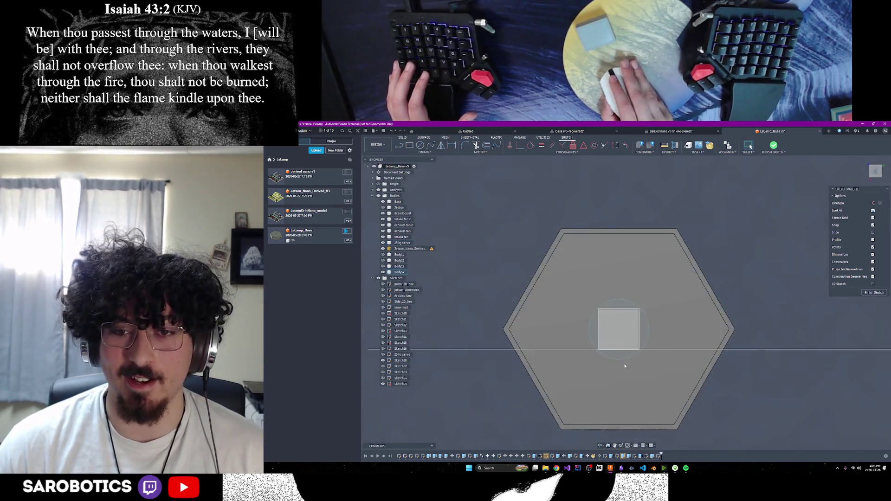
mouse_move(637, 406)
middle_mouse_down("shift")
mouse_move(630, 410)
mouse_move(657, 368)
middle_mouse_up("shift")
scroll(652, 383, "up", 3)
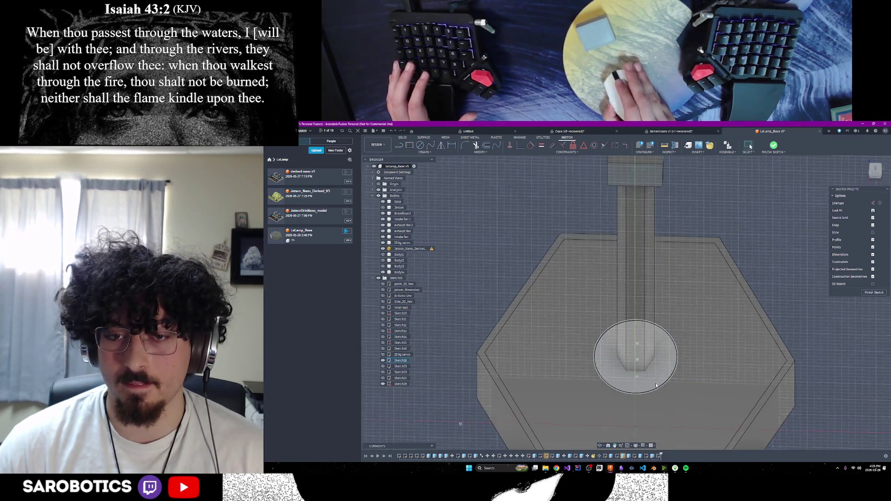
scroll(653, 383, "up", 1)
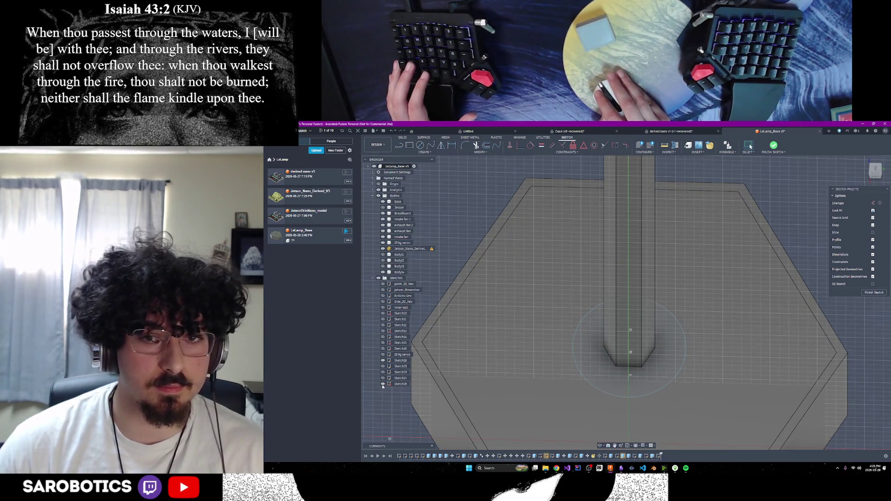
left_click(665, 147)
Measure from the pillar's corner to the point at its base, reading 27.00 mm.
left_click(633, 369)
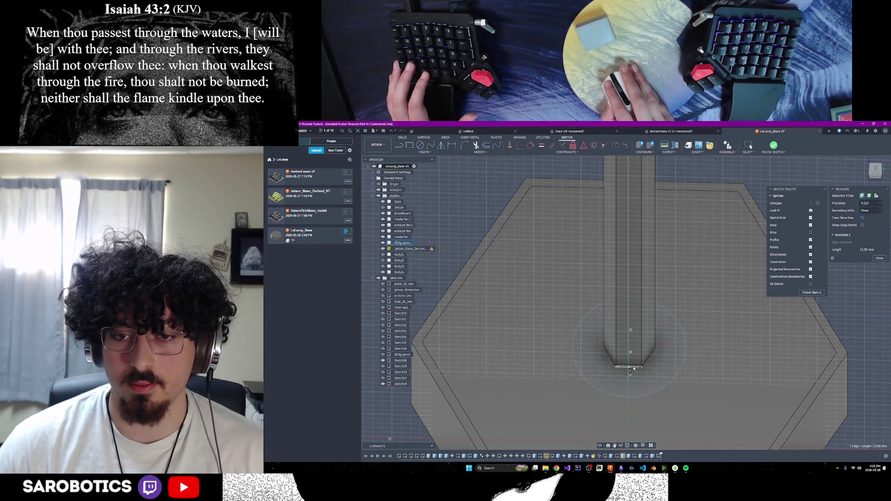
mouse_move(633, 369)
middle_mouse_down("shift")
mouse_move(644, 385)
mouse_move(673, 294)
mouse_move(613, 320)
middle_mouse_up("shift")
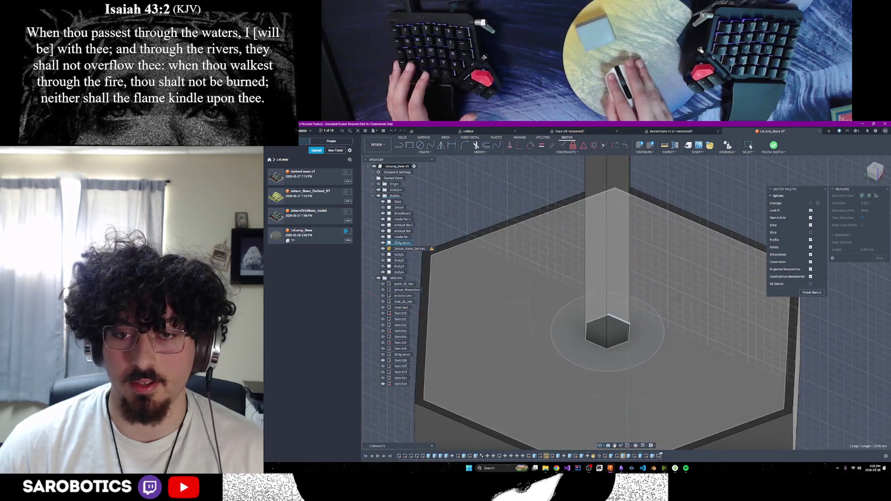
left_click(599, 347)
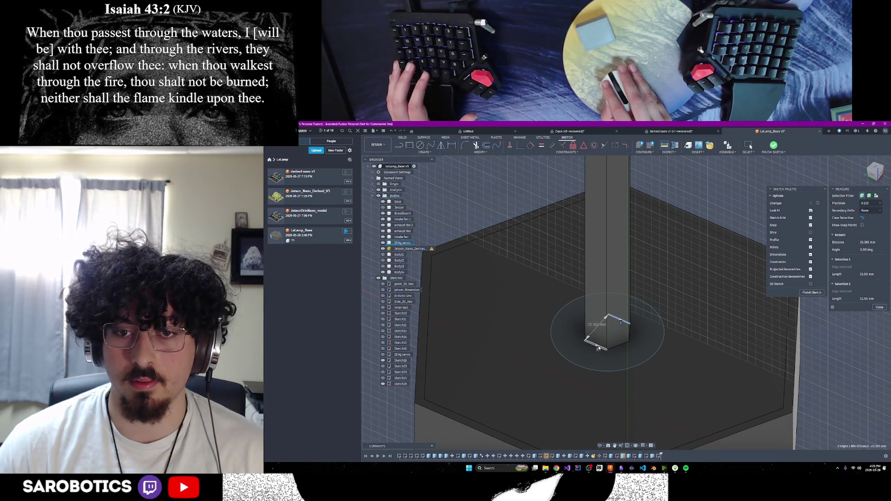
left_click(608, 349)
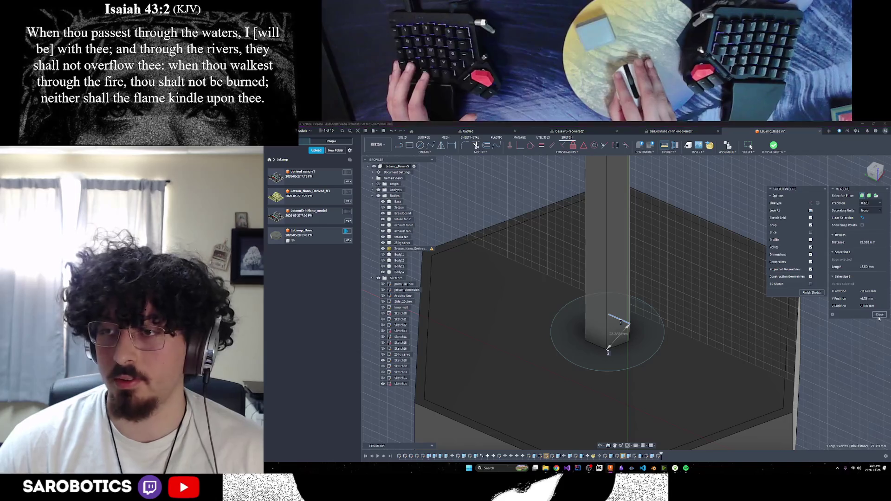
left_click(879, 318)
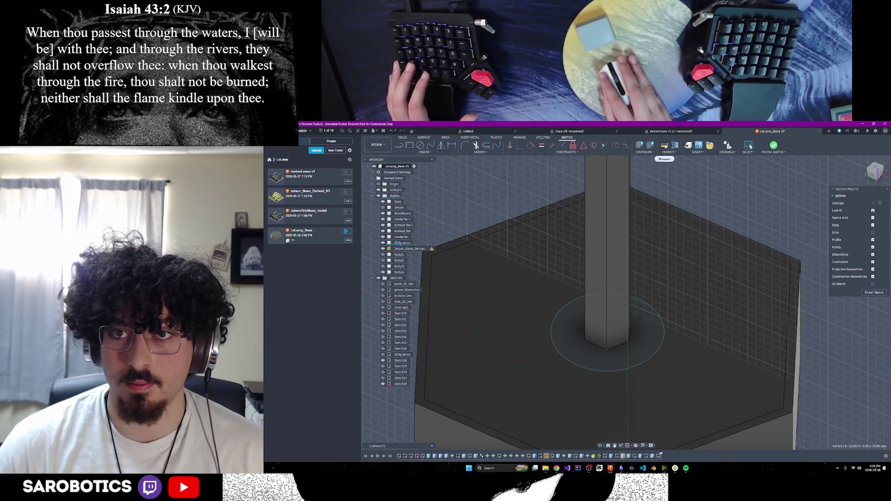
left_click(664, 145)
left_click(600, 445)
left_click_drag(603, 431, 684, 324)
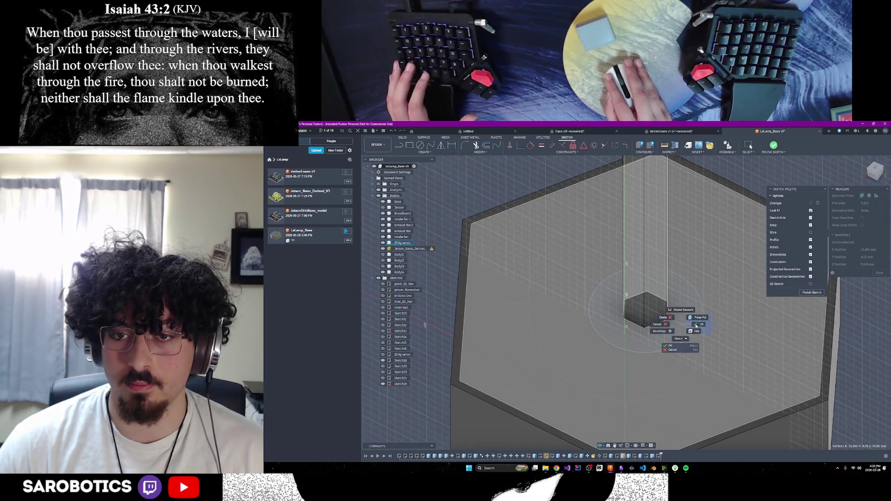
key("Escape")
left_click(644, 331)
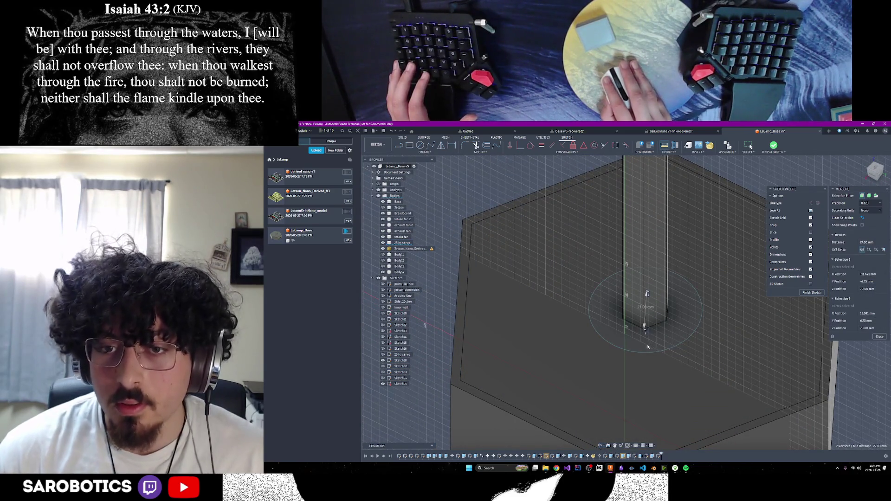
left_click(885, 337)
Zoom out and orbit the whole lamp back to a face-on view, selecting Sketch25.
scroll(697, 339, "down", 8)
middle_click_drag(697, 339, 608, 452, "shift")
mouse_move(735, 437)
middle_mouse_down("shift")
mouse_move(714, 381)
mouse_move(719, 408)
mouse_move(724, 389)
middle_mouse_up("shift")
scroll(617, 297, "down", 3)
middle_click_drag(622, 260, 626, 185, "shift")
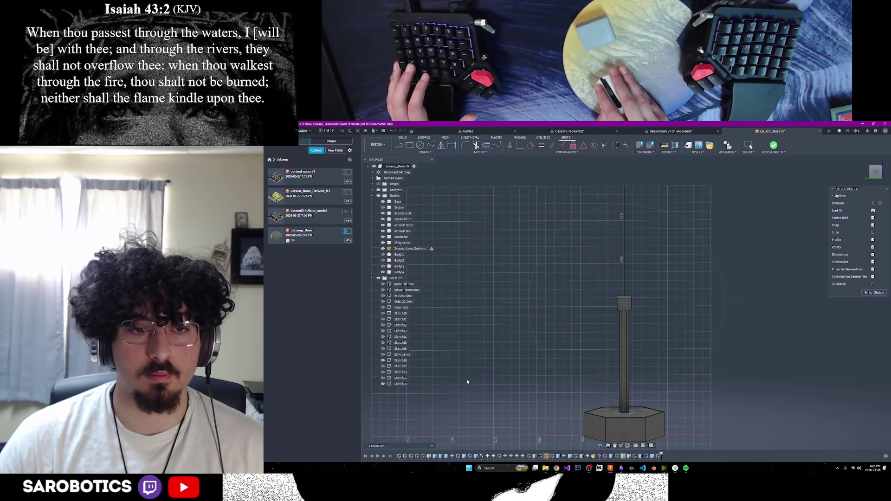
left_click(399, 385)
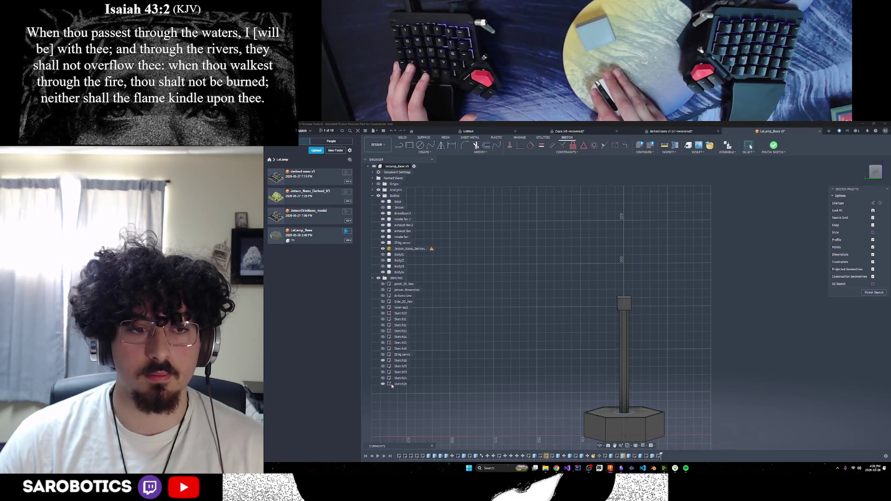
Delete Sketch25 and start a new sketch on the vertical front plane.
right_click(392, 386)
left_click(404, 427)
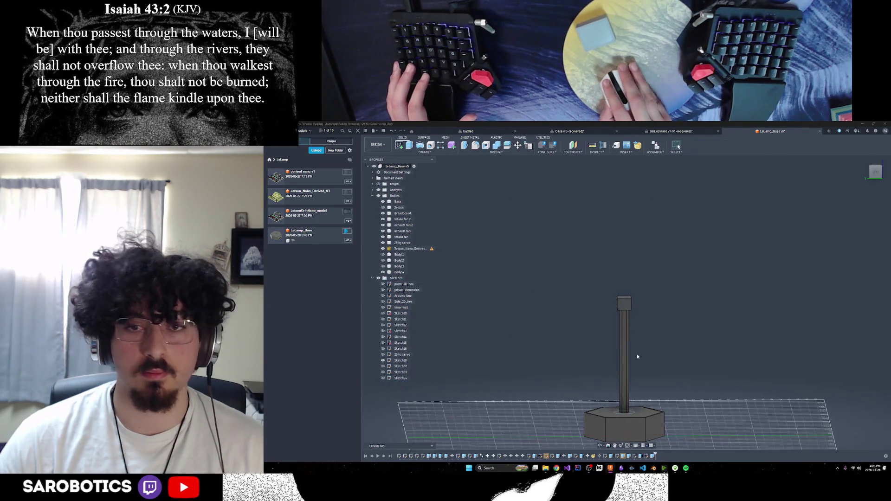
left_click(399, 145)
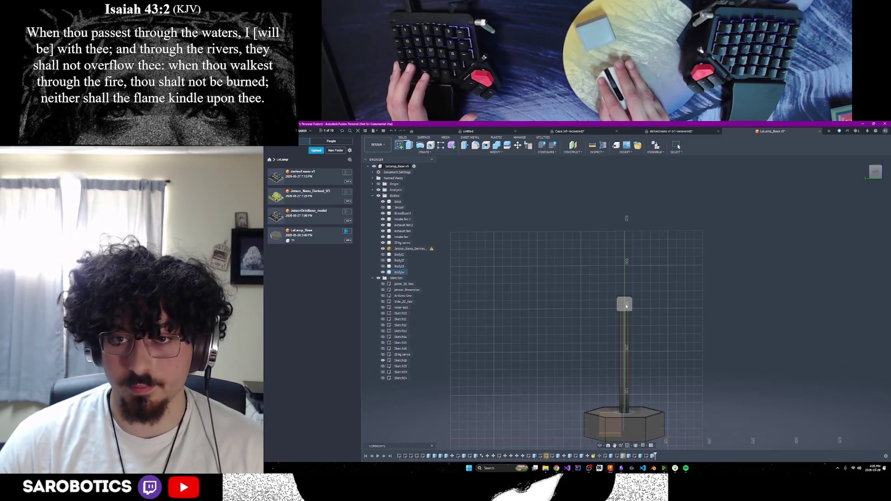
left_click(637, 214)
scroll(638, 214, "up", 5)
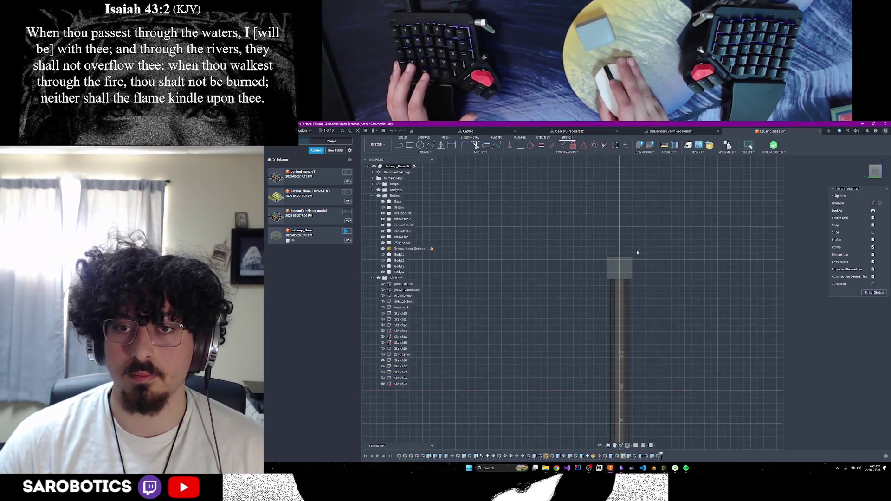
Choose the Inscribed Polygon tool, then cancel it without drawing anything.
left_click(423, 152)
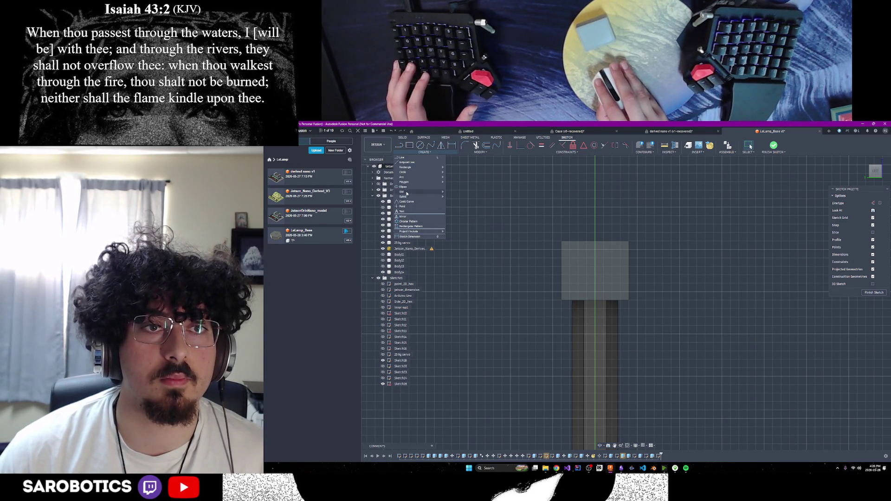
mouse_move(406, 182)
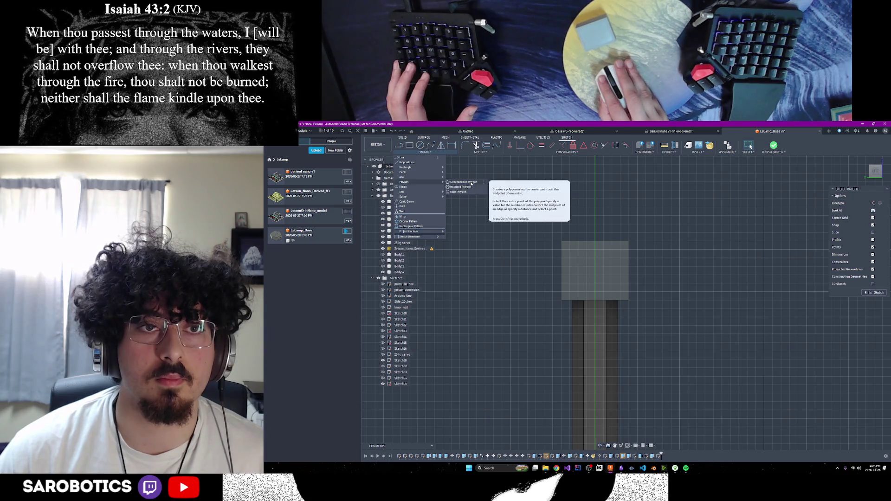
left_click(464, 187)
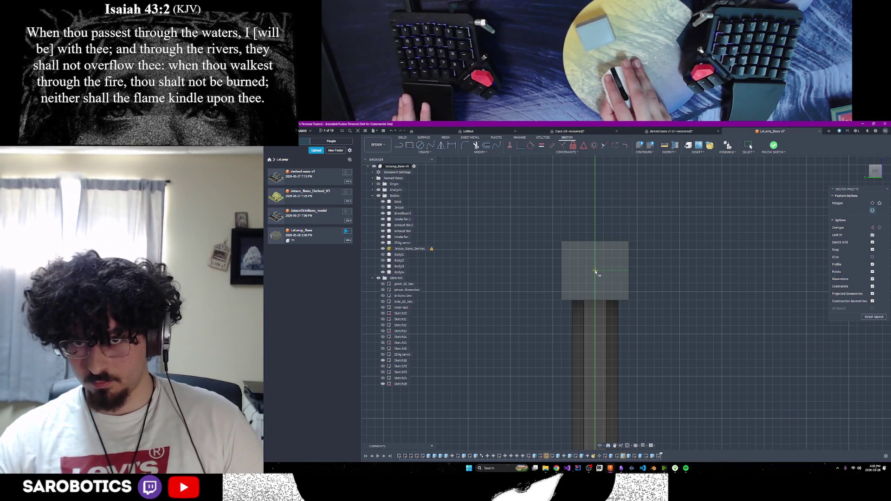
right_click(596, 272)
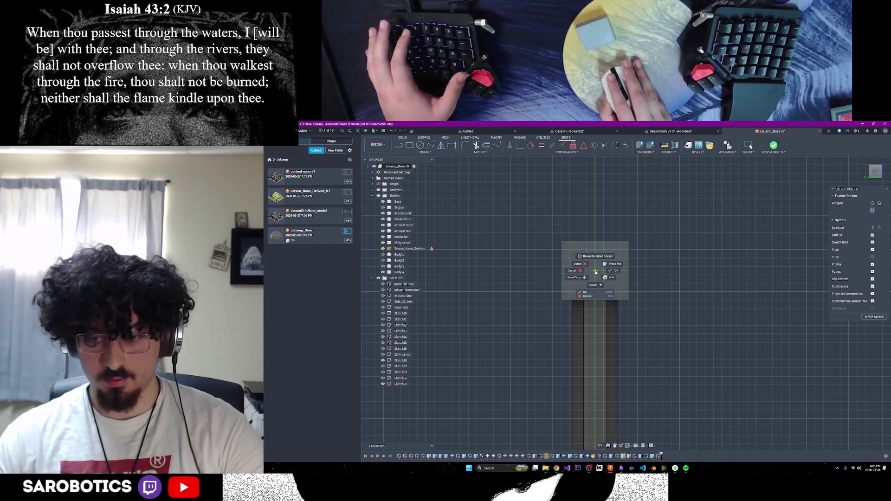
scroll(596, 272, "up", 3)
scroll(595, 270, "down", 1)
scroll(595, 271, "up", 2)
key("Escape")
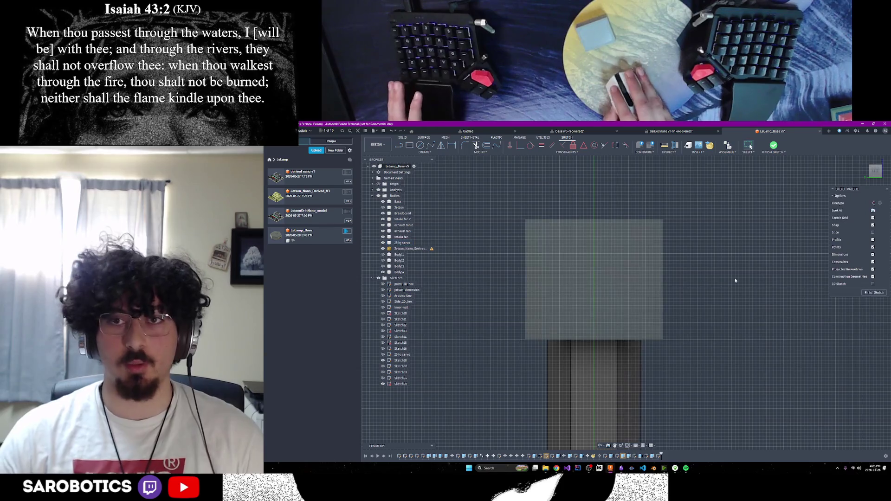
Measure the head block as 35 mm tall and 40 mm wide, then finish the sketch.
left_click(666, 146)
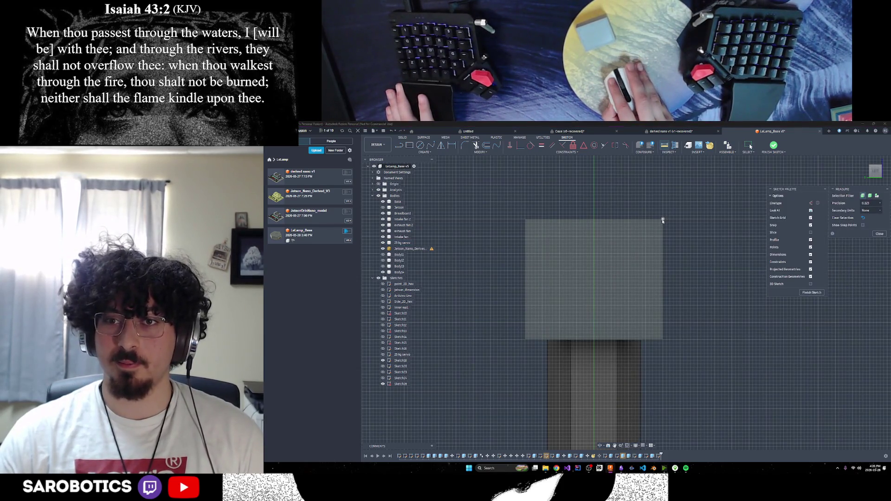
left_click(663, 220)
left_click(663, 339)
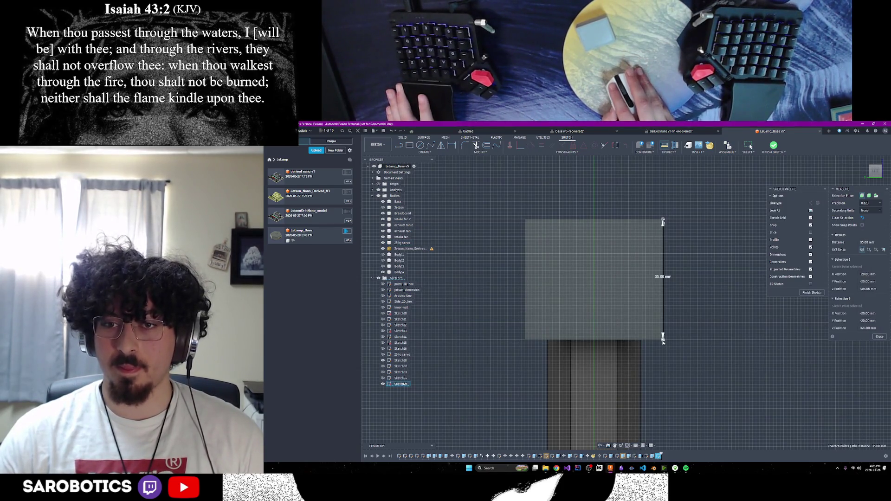
left_click(882, 338)
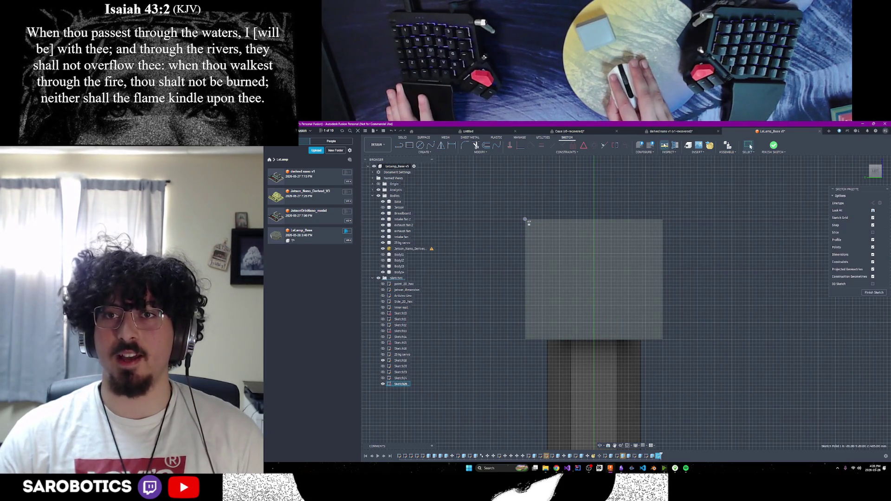
key("i")
left_click(525, 219)
left_click(663, 219)
scroll(677, 261, "down", 4)
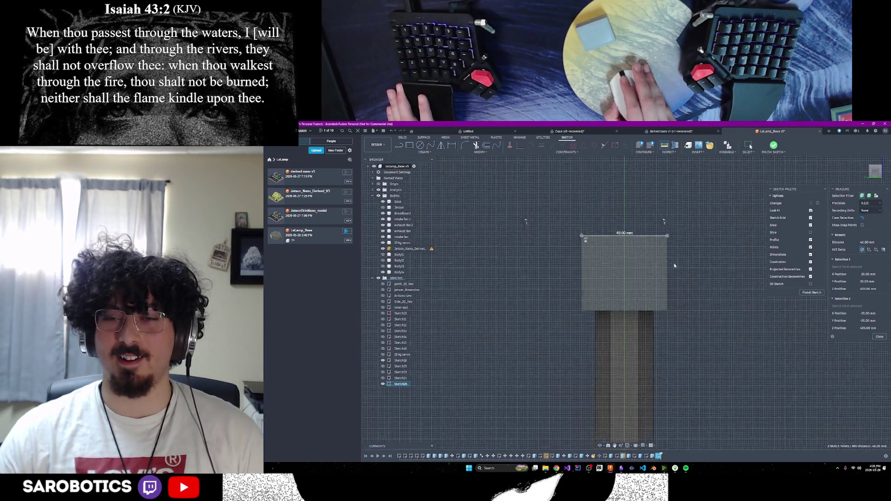
left_click(879, 336)
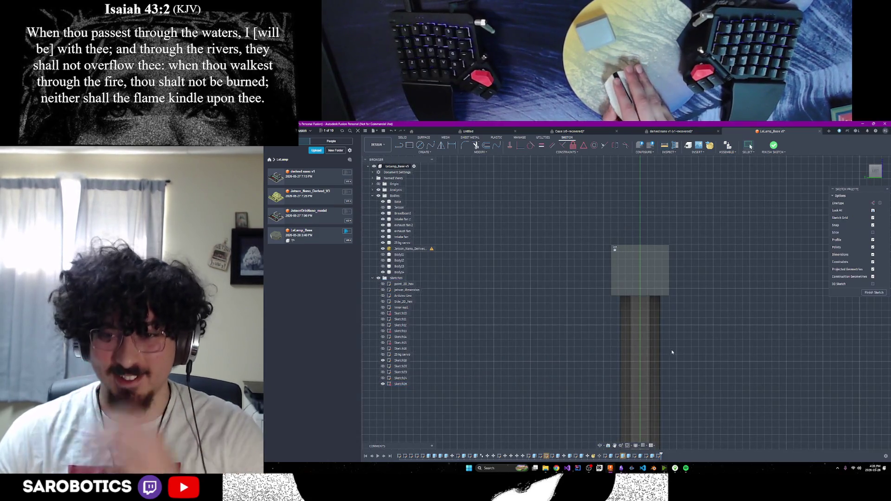
left_click(669, 244)
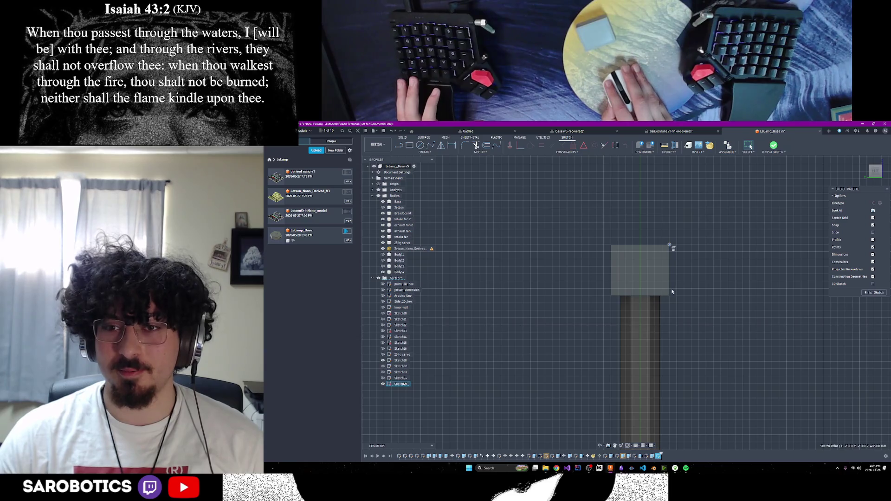
left_click(873, 293)
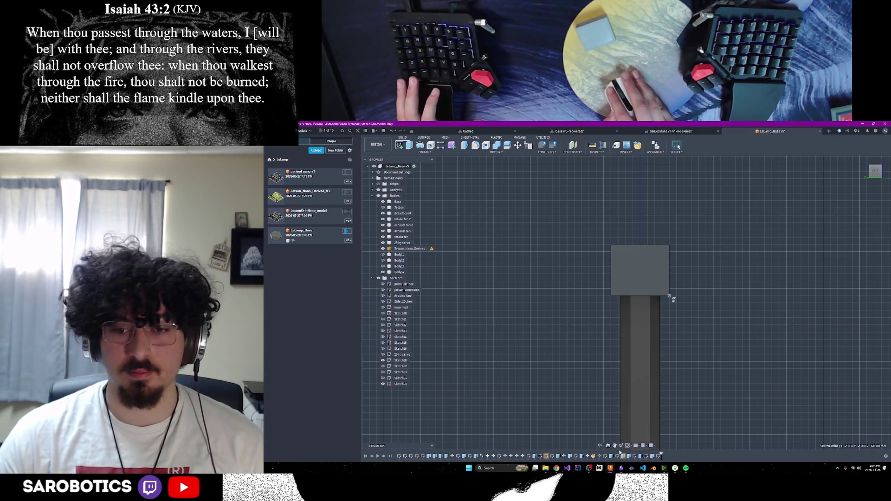
Extrude the head block's top face up by 5 mm.
middle_click_drag(601, 447, 686, 358, "shift")
left_click(647, 239)
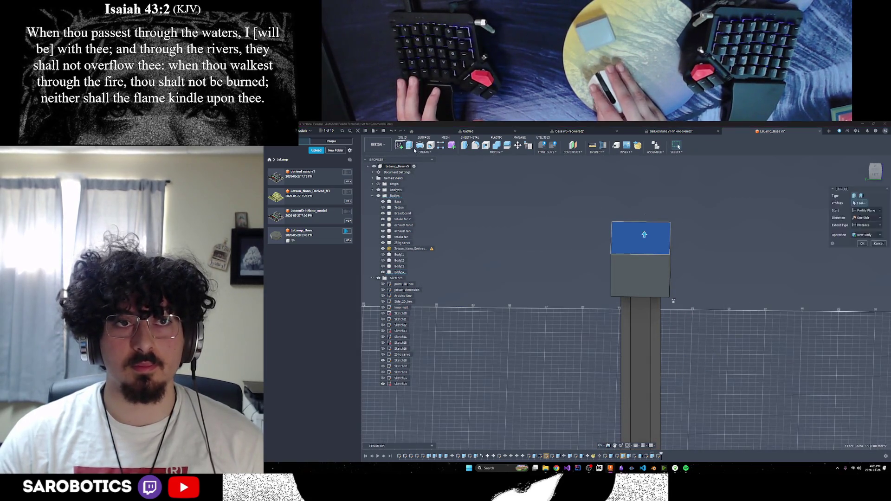
type("e")
type("5")
key("Return")
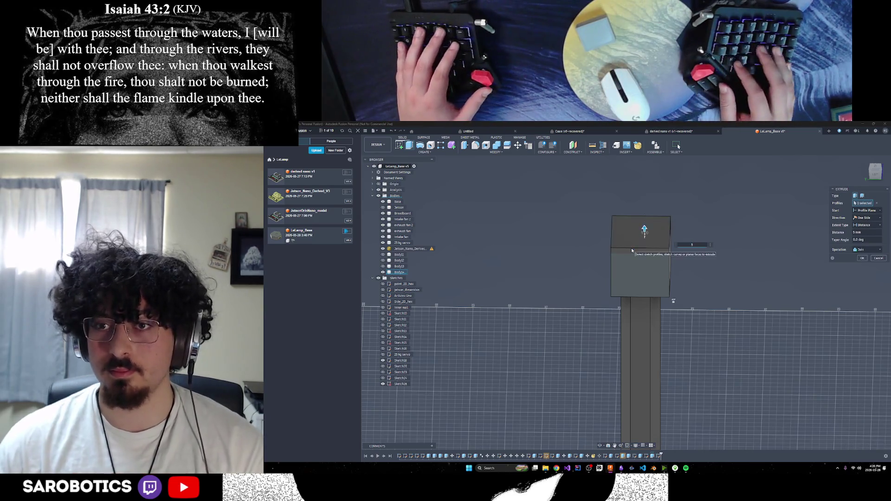
Measure the head block, checking the 45° diagonal angle and a 40.00 mm height.
mouse_move(601, 447)
middle_mouse_down("shift")
mouse_move(650, 325)
mouse_move(677, 338)
middle_mouse_up("shift")
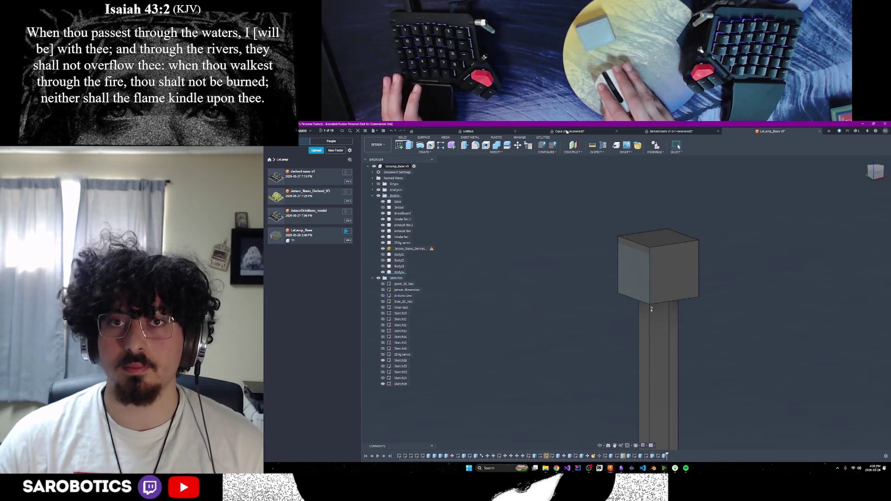
left_click(593, 146)
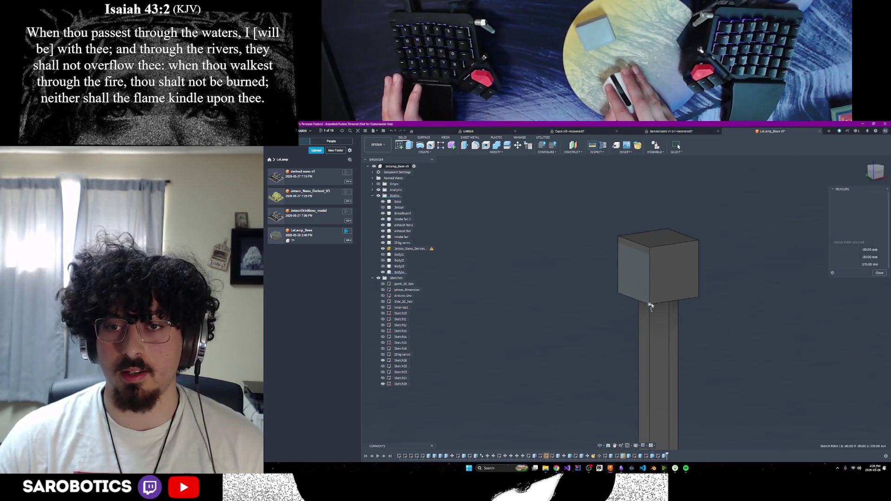
left_click(650, 304)
left_click(699, 296)
left_click(650, 249)
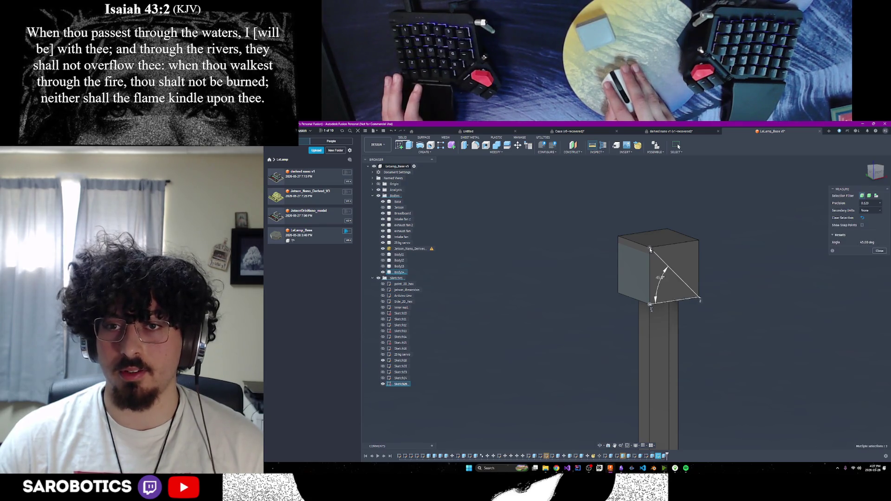
left_click(879, 251)
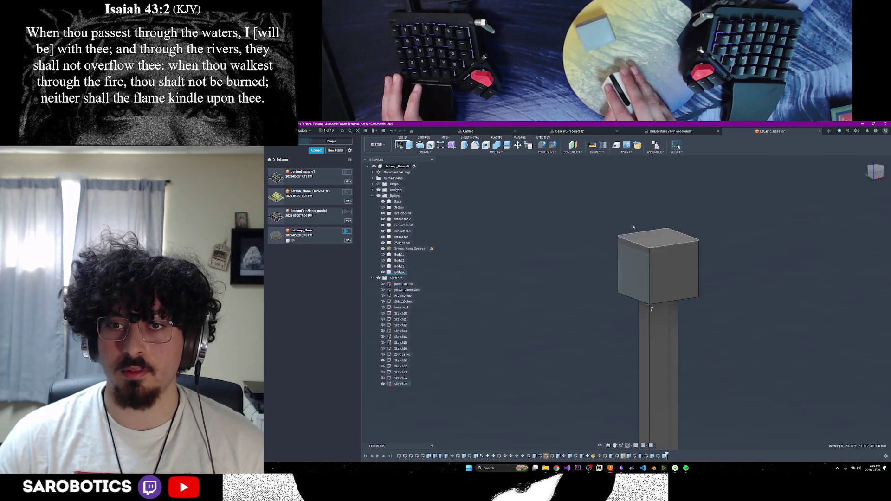
key("i")
left_click(650, 251)
left_click(650, 304)
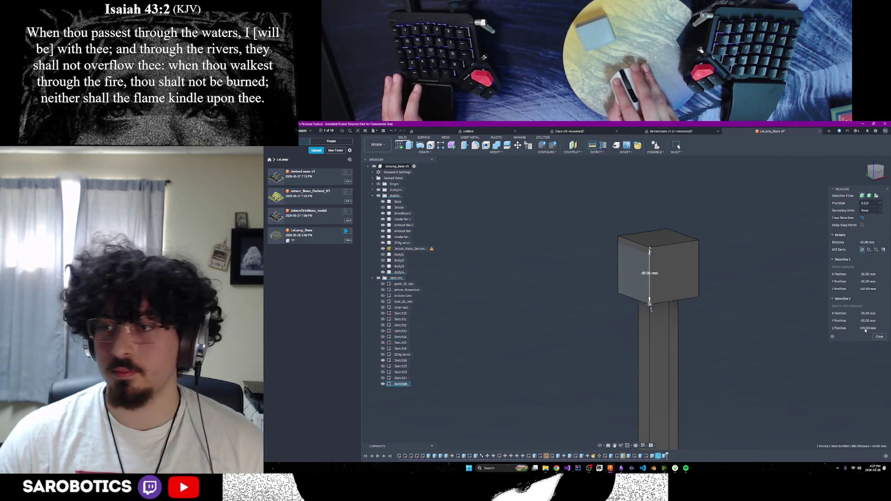
key("Escape")
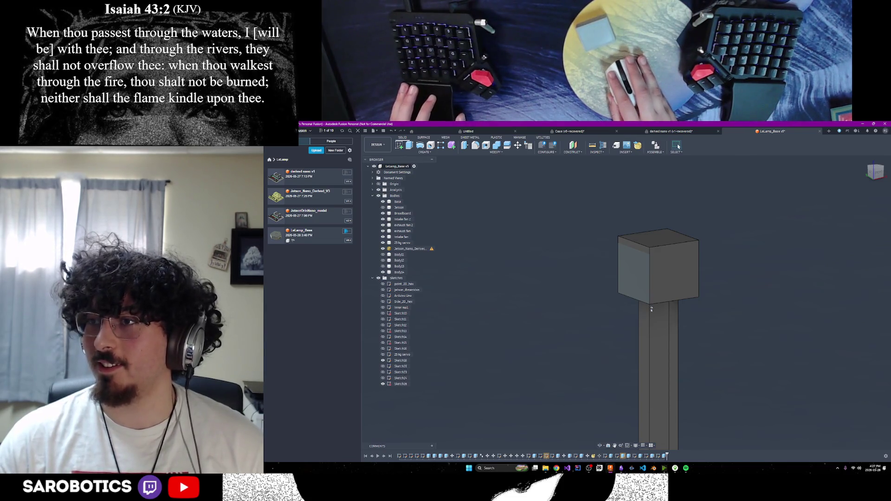
middle_click_drag(645, 266, 645, 266, "shift")
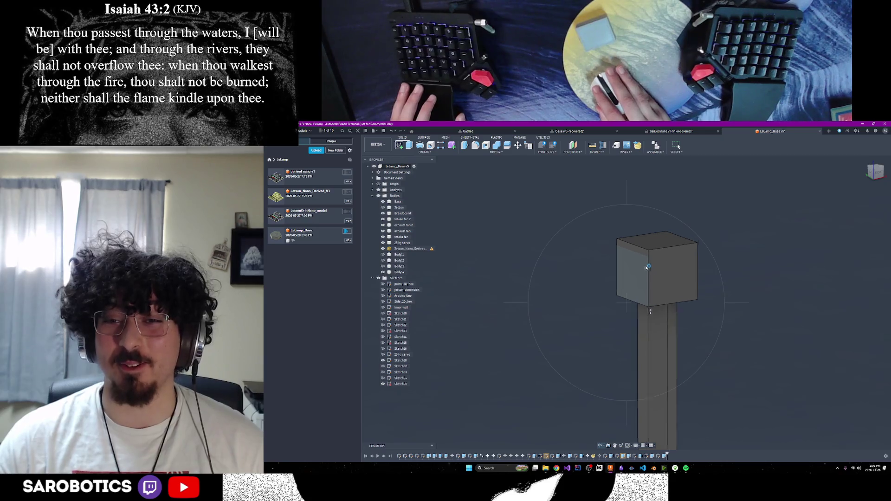
scroll(645, 266, "down", 5)
mouse_move(639, 314)
middle_mouse_down("shift")
mouse_move(643, 306)
mouse_move(652, 332)
middle_mouse_up("shift")
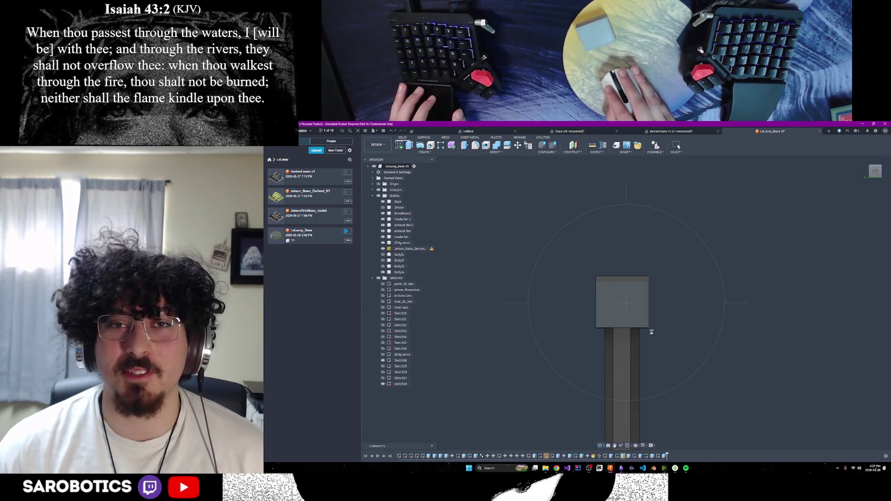
middle_click_drag(651, 332, 654, 331, "shift")
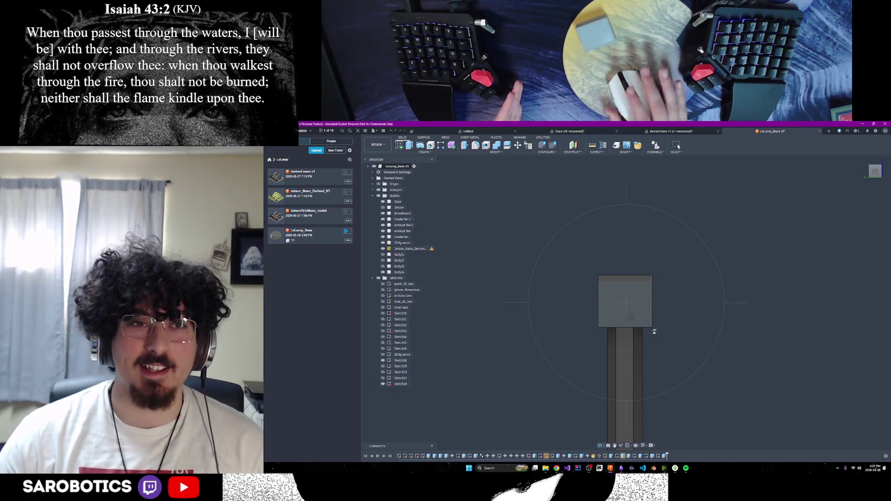
middle_click_drag(654, 331, 655, 333, "shift")
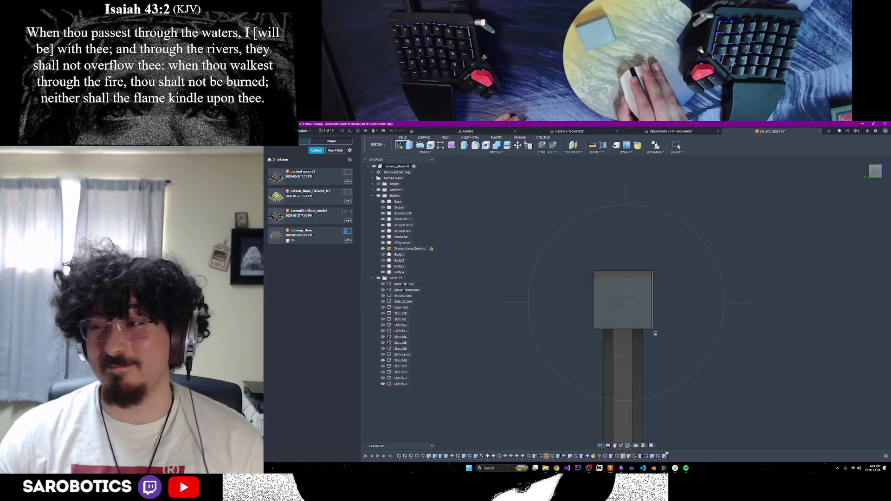
scroll(624, 297, "up", 2)
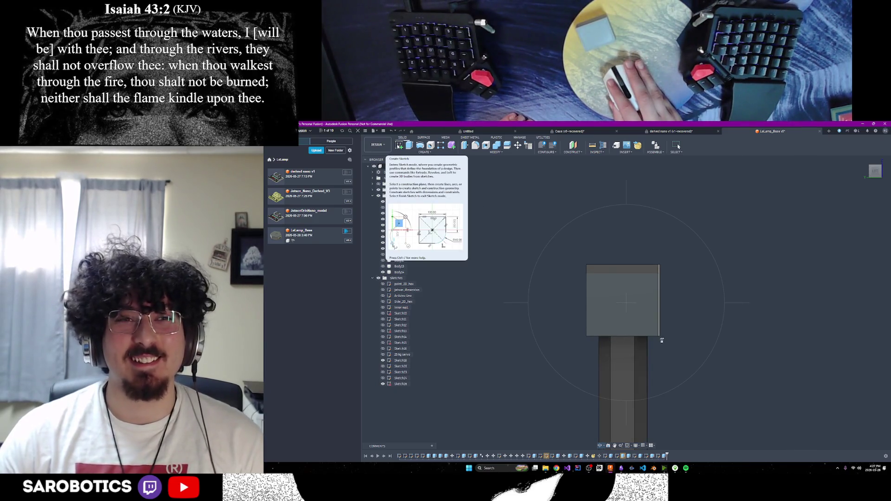
Undo the two unwanted sketches and begin a new sketch on the head block's square face.
left_click(398, 145)
left_click(626, 312)
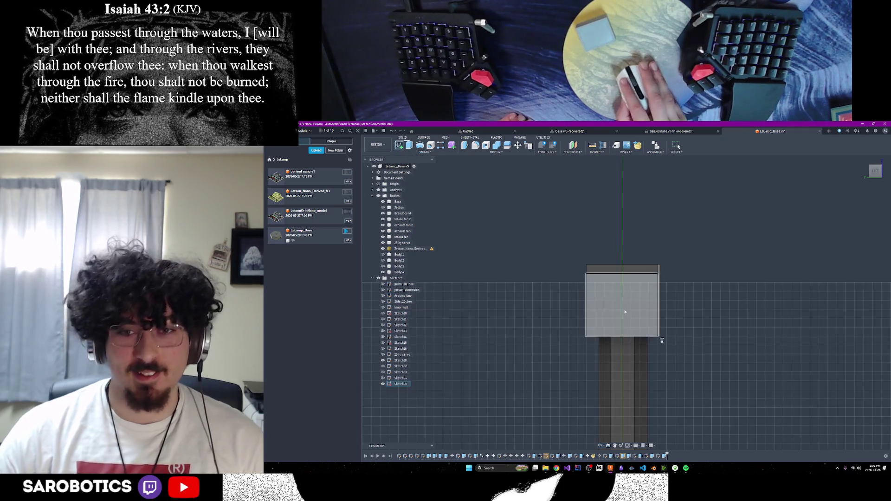
left_click(621, 271)
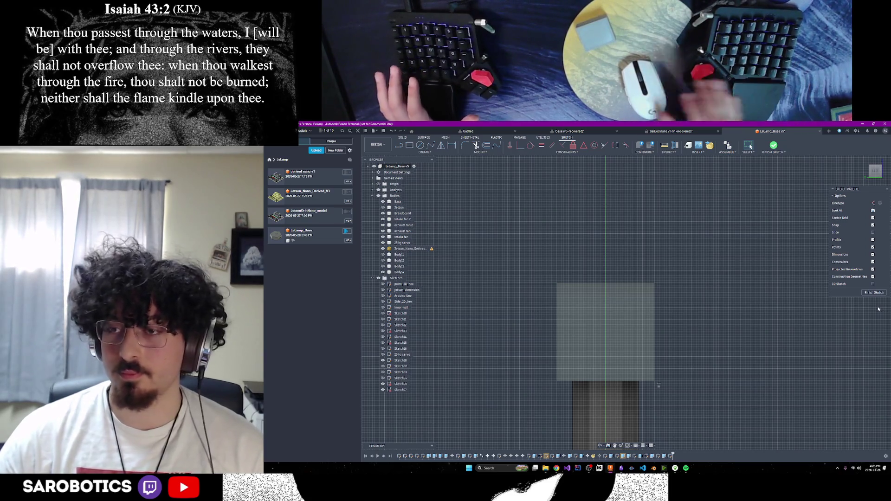
left_click(874, 292)
key("ctrl+z")
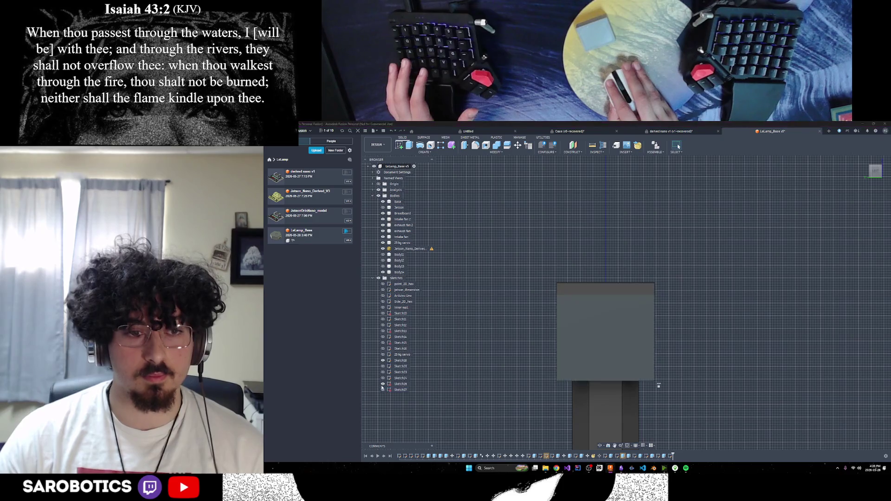
key("ctrl+z")
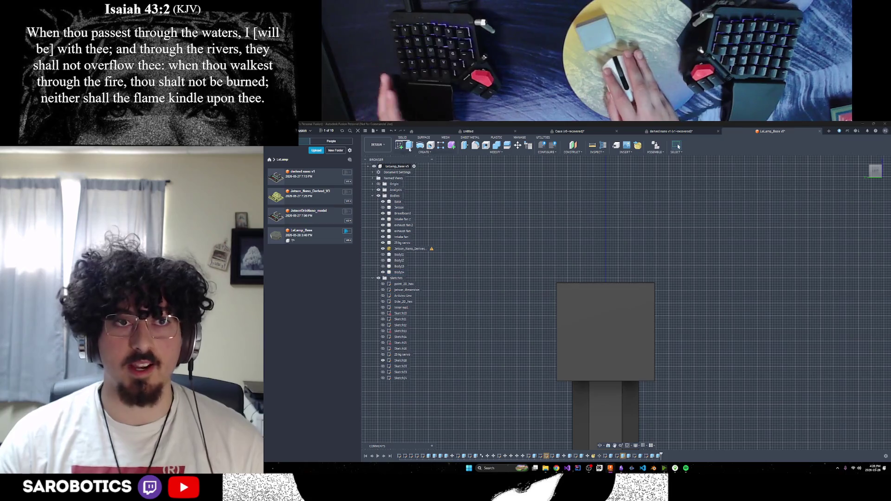
left_click(592, 334)
right_click_drag(592, 334, 650, 327)
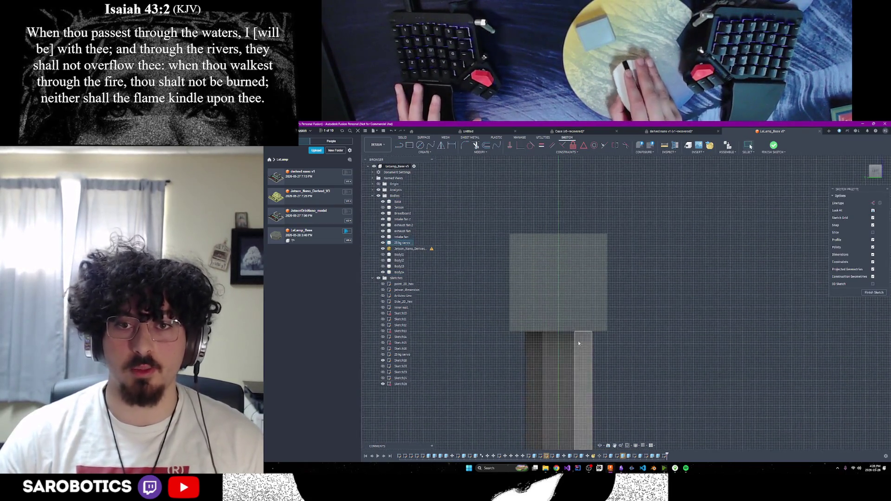
Draw an inscribed hexagon of size 27 centred on the sketch origin.
left_click(423, 152)
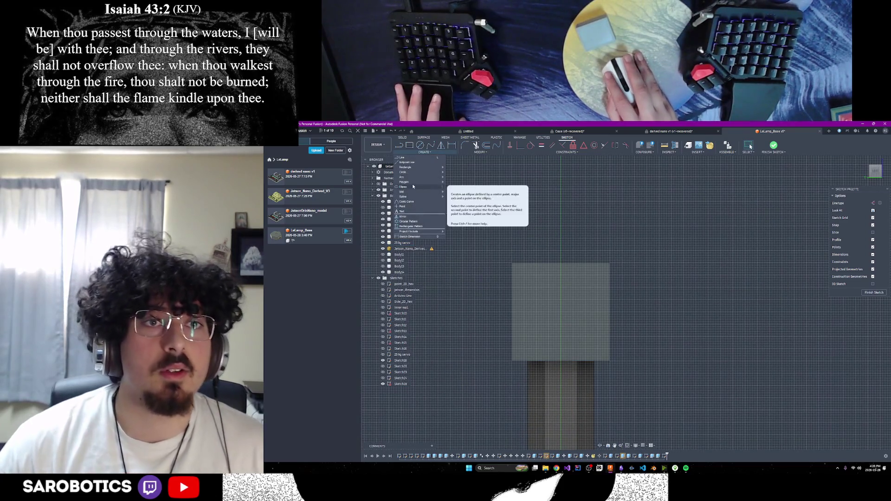
mouse_move(419, 183)
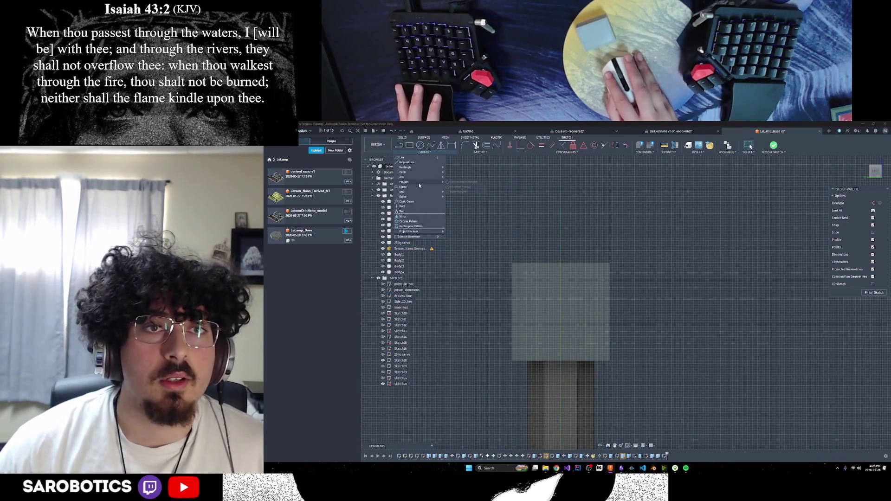
left_click(459, 187)
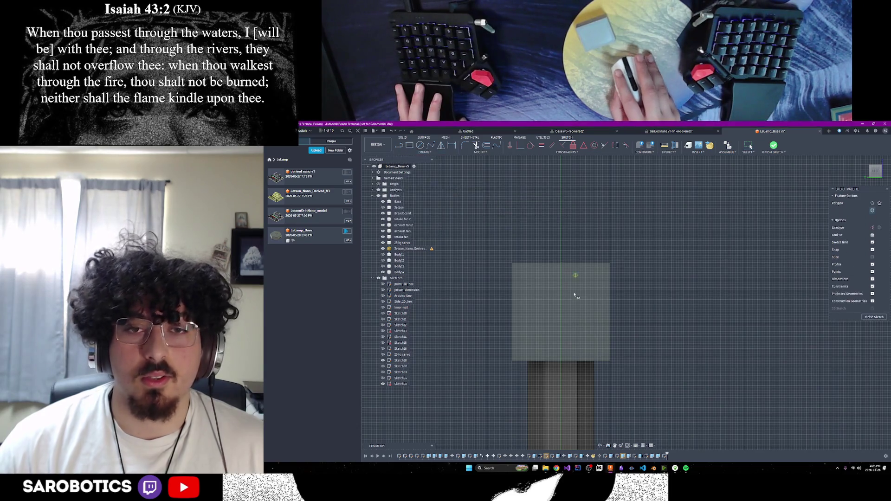
left_click(561, 312)
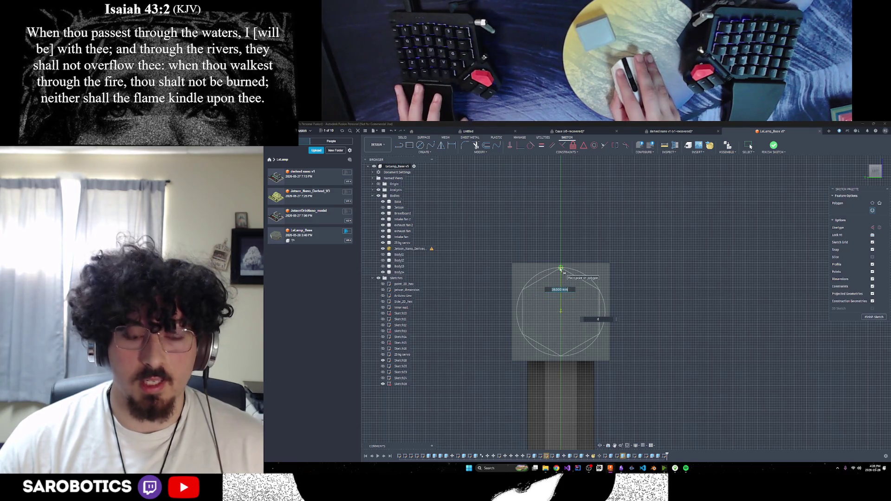
type("27")
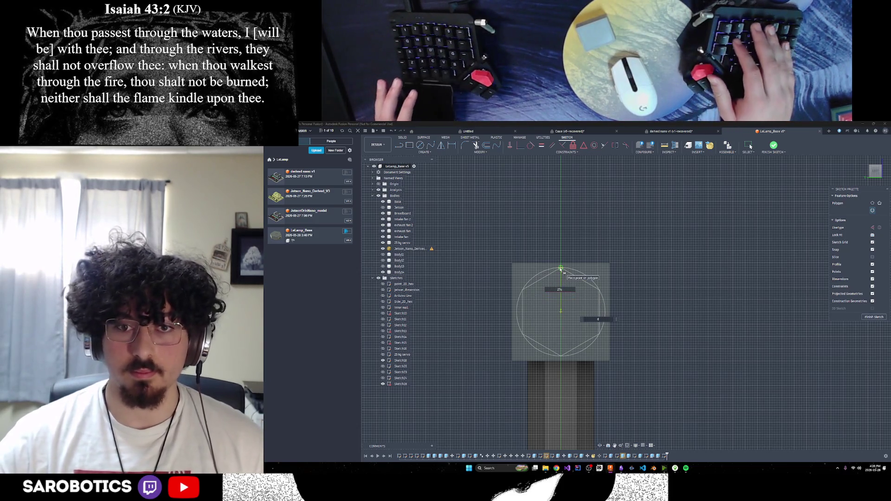
key("Tab")
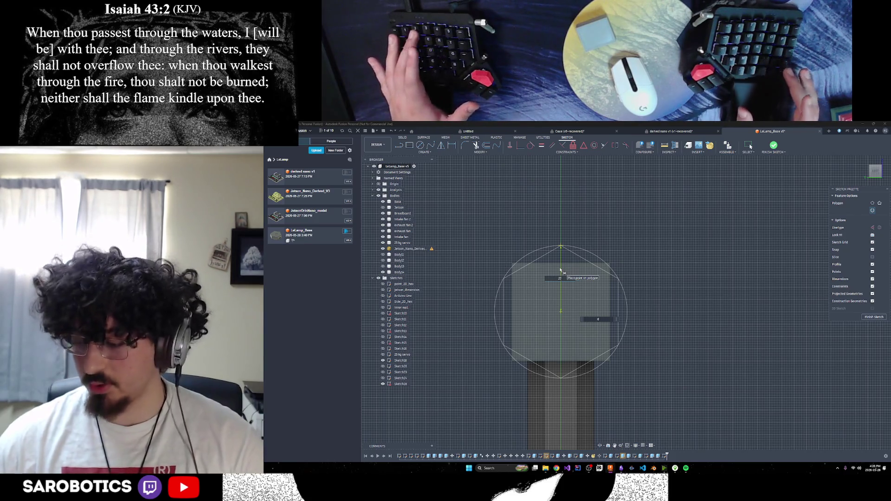
key("Return")
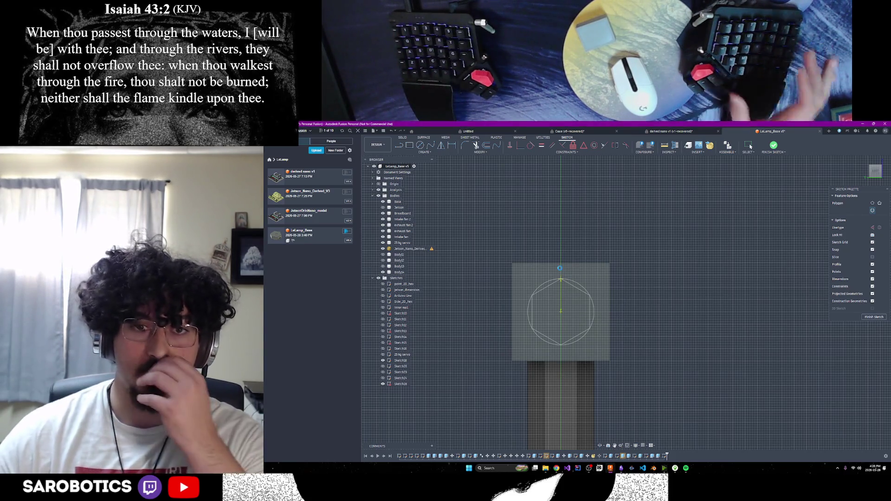
key("Escape")
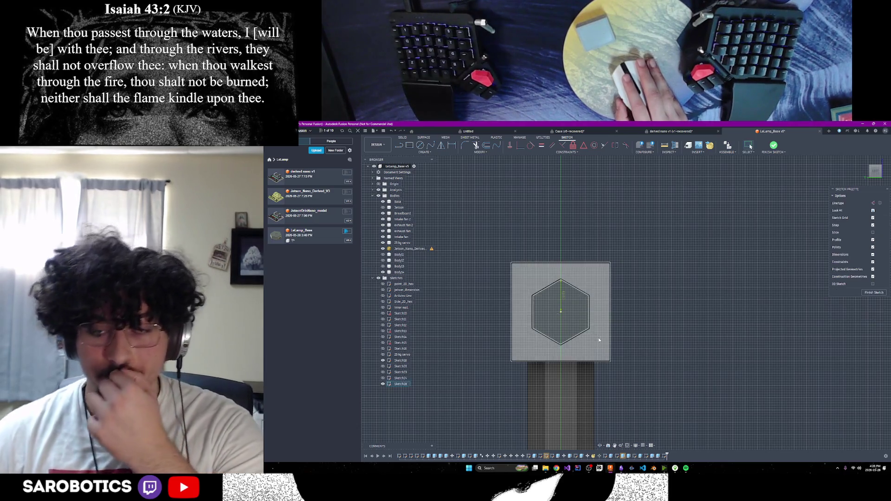
Move the reference lamp photo aside to compare, then minimize it and orbit the model.
mouse_move(600, 444)
middle_mouse_down("shift")
mouse_move(557, 394)
mouse_move(614, 414)
mouse_move(619, 446)
middle_mouse_up("shift")
scroll(599, 408, "down", 3)
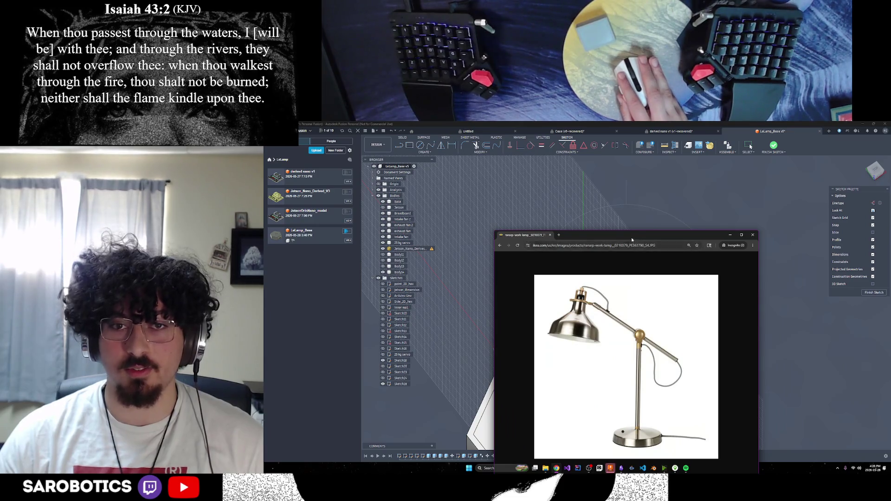
left_click_drag(632, 238, 575, 189)
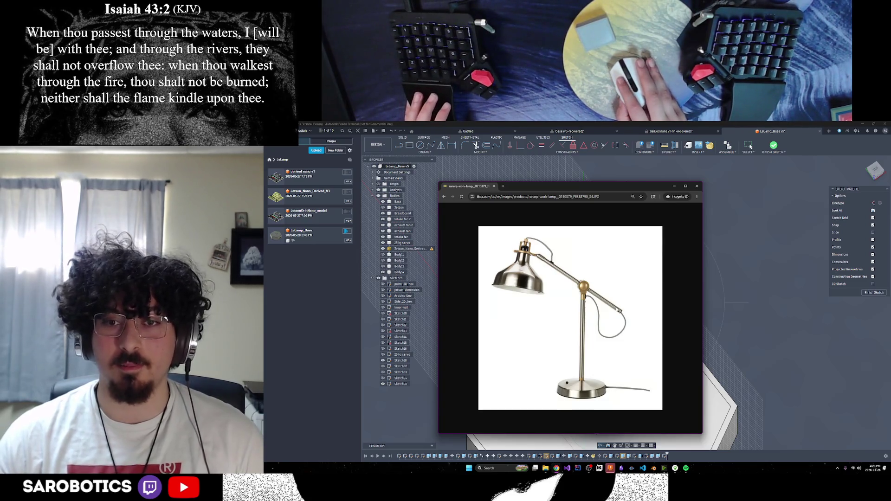
left_click(674, 186)
middle_click_drag(650, 302, 633, 413, "shift")
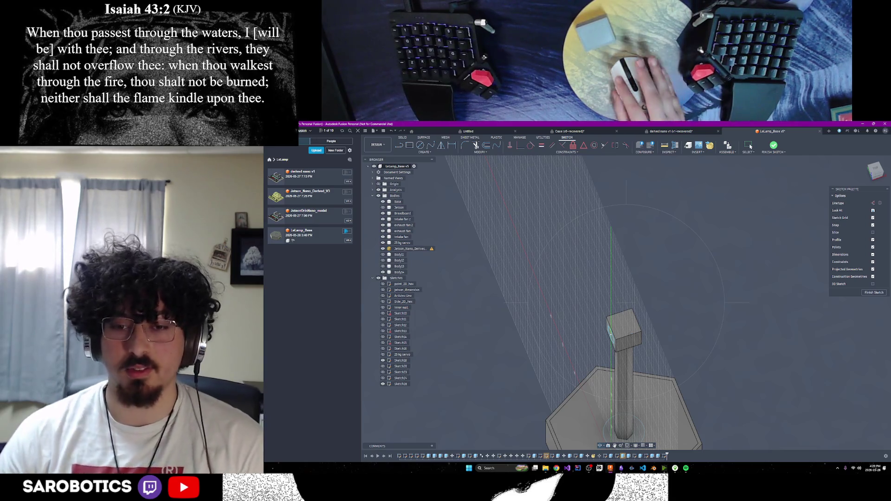
mouse_move(614, 472)
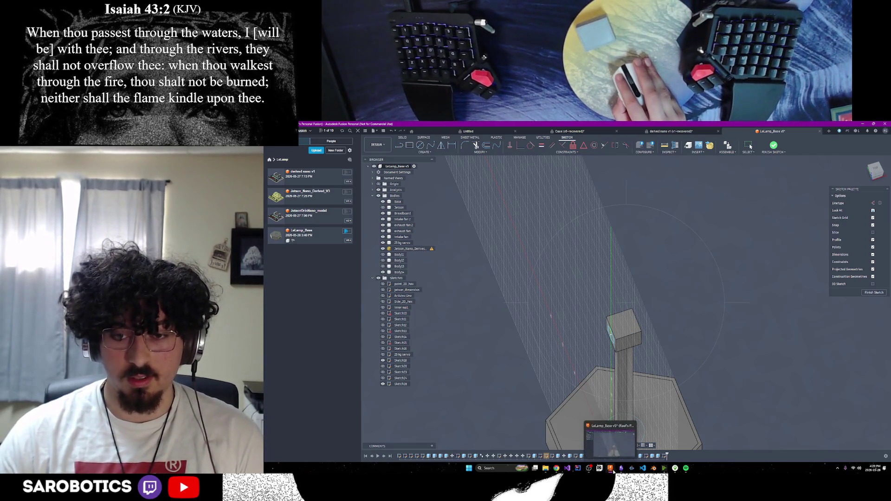
mouse_move(556, 469)
left_click(599, 437)
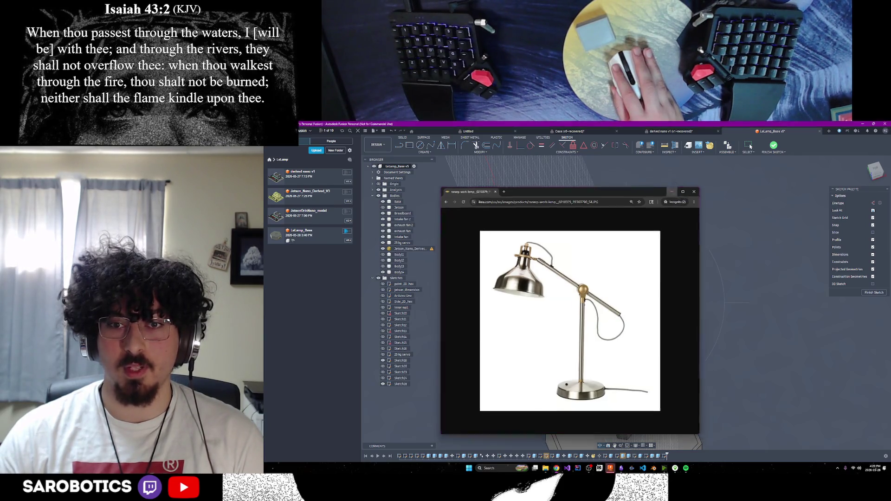
left_click(676, 186)
mouse_move(625, 419)
middle_mouse_down("shift")
mouse_move(639, 398)
mouse_move(628, 346)
middle_mouse_up("shift")
middle_click_drag(626, 400, 627, 403, "shift")
middle_click_drag(626, 351, 633, 395, "shift")
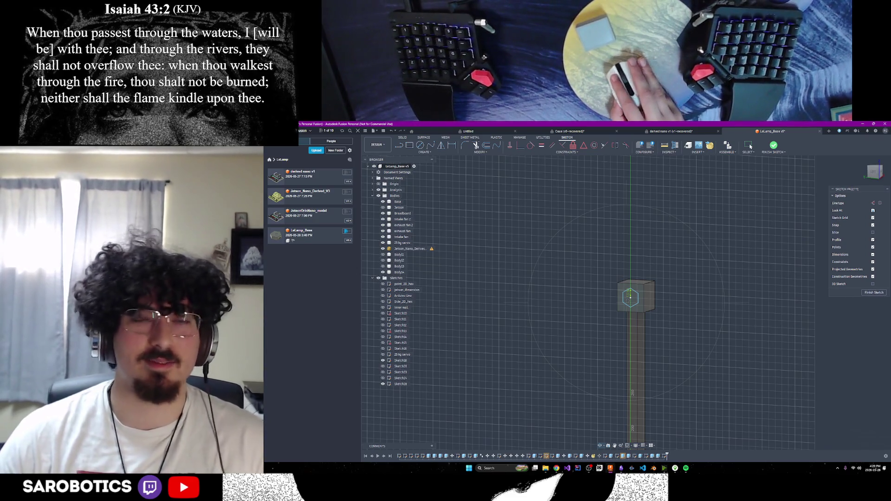
Finish the hexagon sketch and extrude it 20 out from the head block's side into an arm.
left_click(873, 293)
left_click(410, 148)
left_click(611, 290)
middle_click_drag(611, 290, 614, 328, "shift")
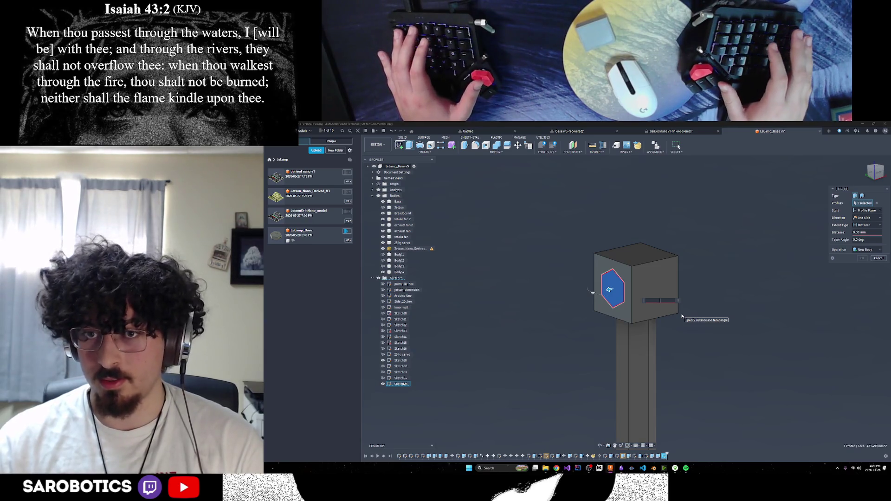
type("200")
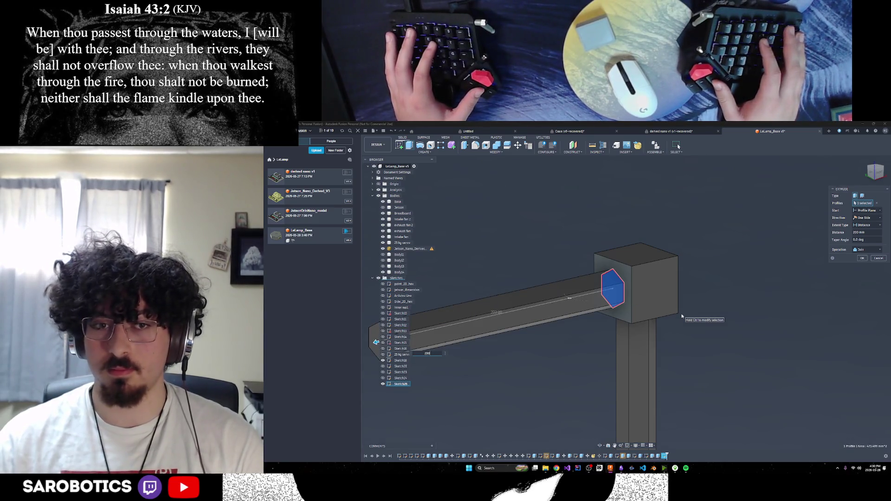
key("Return")
scroll(682, 316, "down", 3)
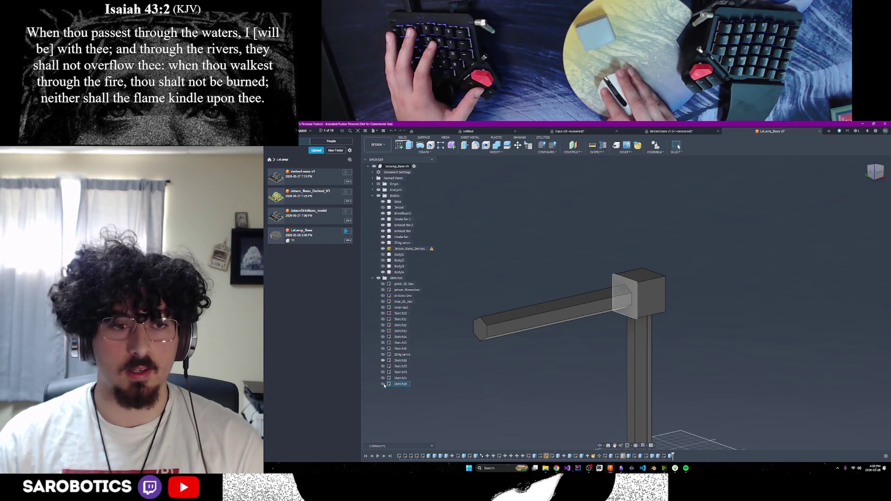
scroll(573, 336, "up", 2)
left_click(409, 145)
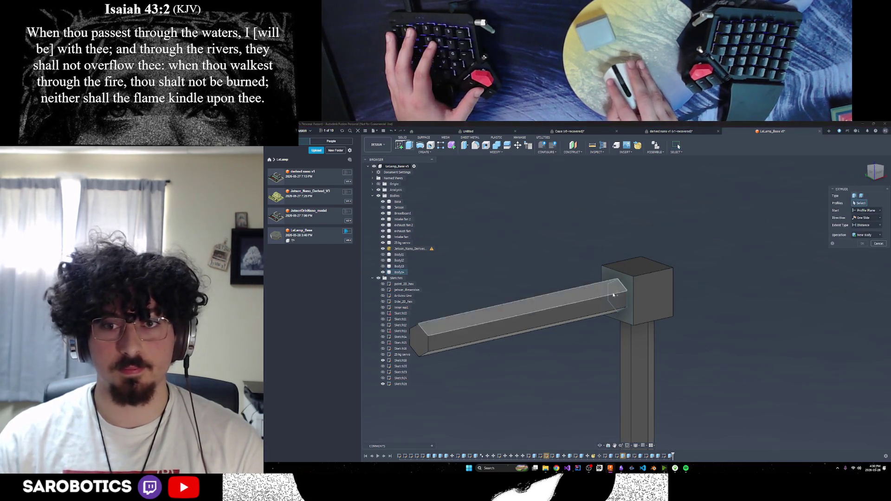
Extrude the hexagon profile 9 back through the head block as a New Body.
left_click(628, 296)
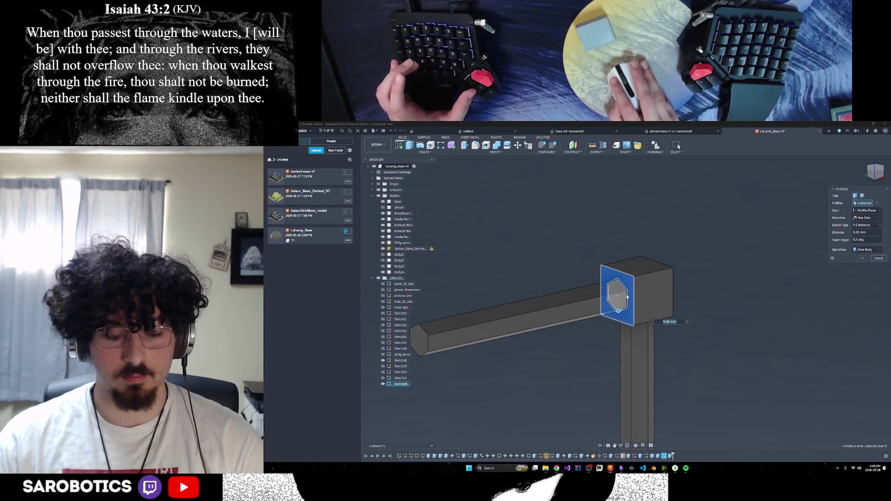
left_click(630, 297)
left_click_drag(617, 295, 623, 295)
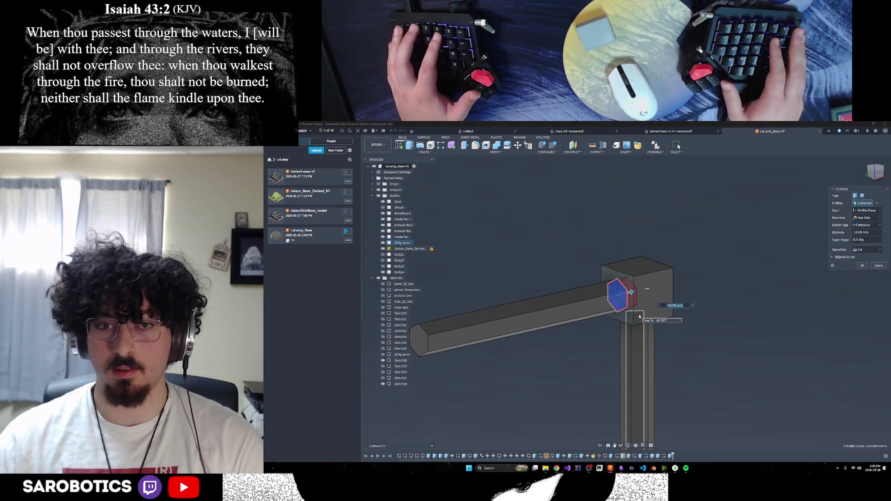
type("9")
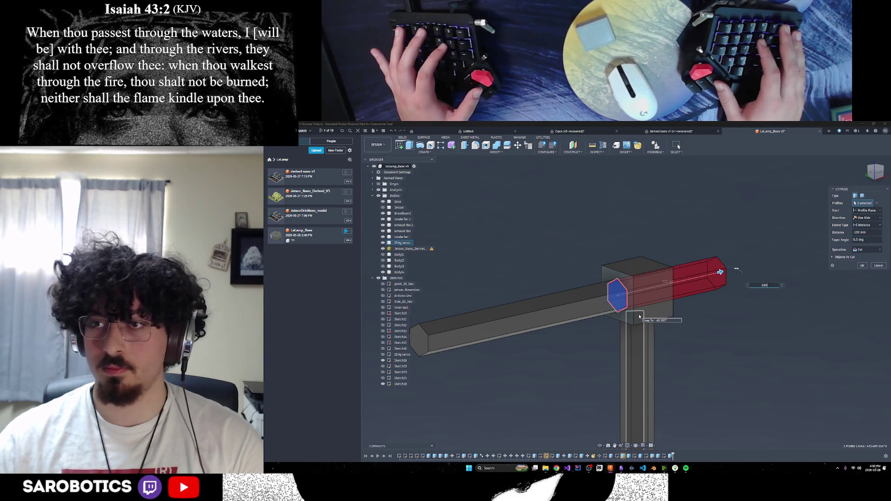
left_click(871, 251)
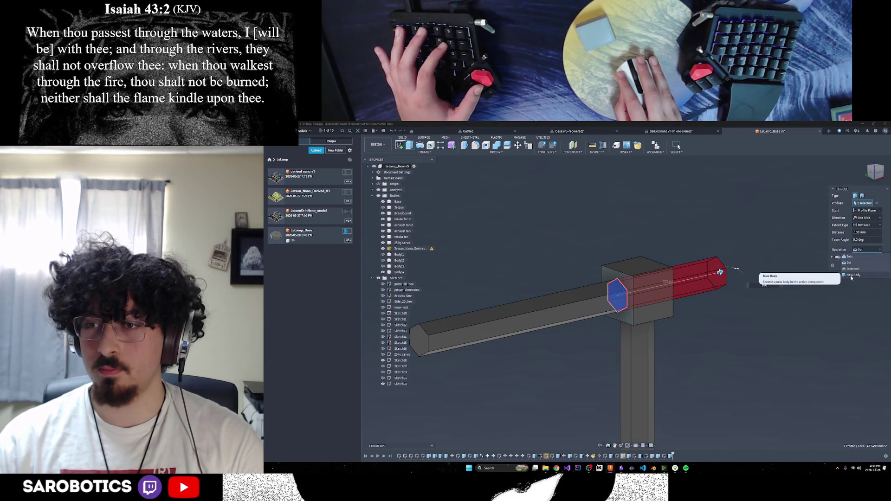
left_click(852, 275)
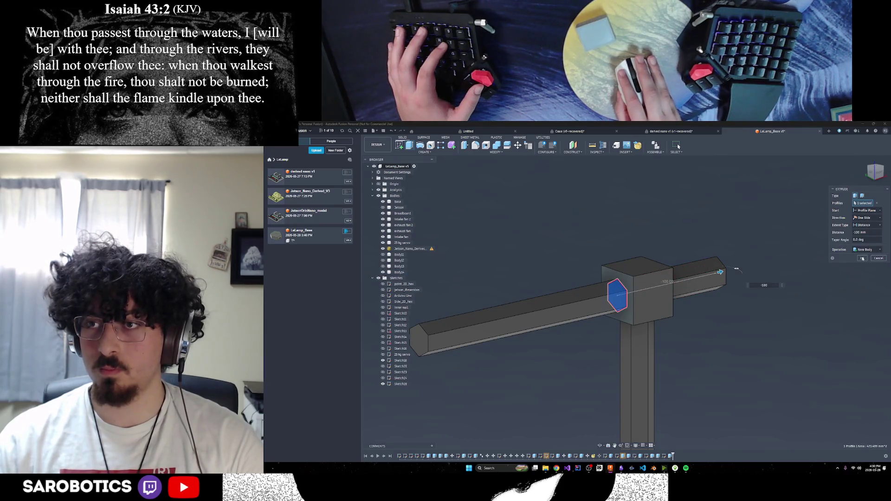
left_click(862, 259)
scroll(754, 396, "down", 3)
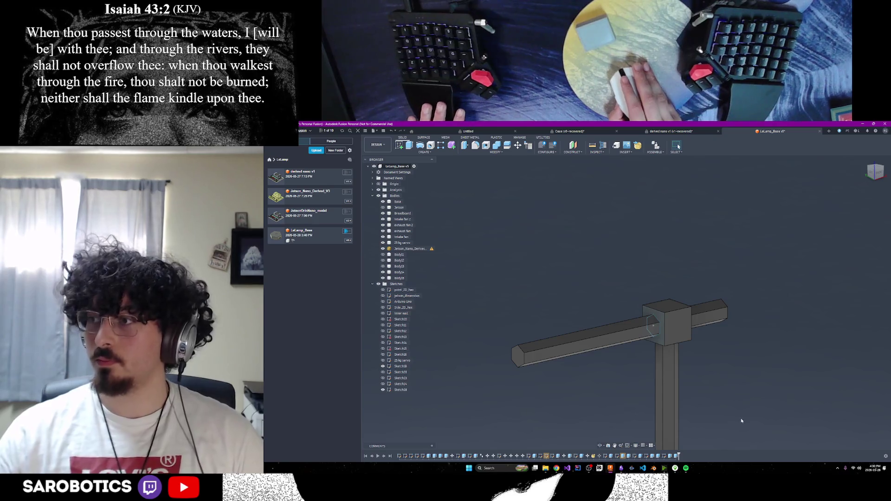
middle_click_drag(740, 419, 714, 327, "shift")
left_click(600, 445)
mouse_move(608, 353)
left_mouse_down()
mouse_move(585, 325)
mouse_move(636, 288)
mouse_move(663, 326)
mouse_move(715, 301)
mouse_move(705, 295)
mouse_move(705, 309)
left_mouse_up()
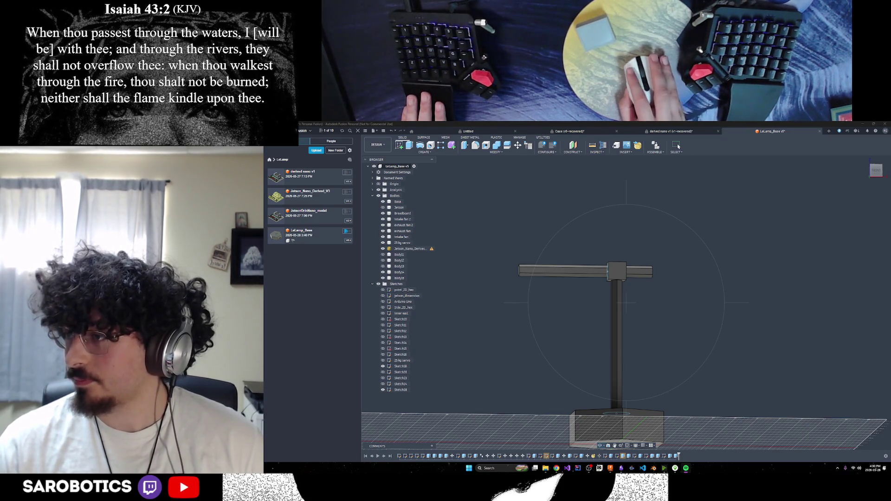
left_click(678, 147)
middle_click_drag(705, 302, 706, 292, "shift")
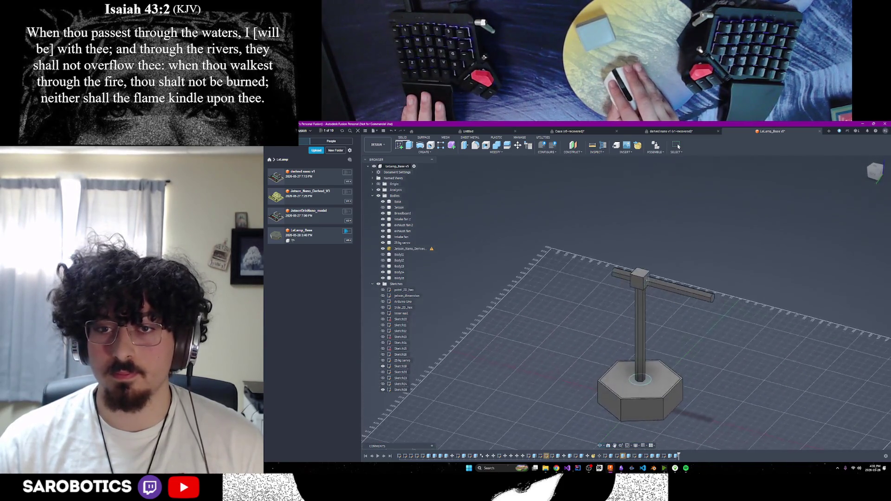
middle_click_drag(678, 146, 678, 146, "shift")
scroll(633, 307, "up", 3)
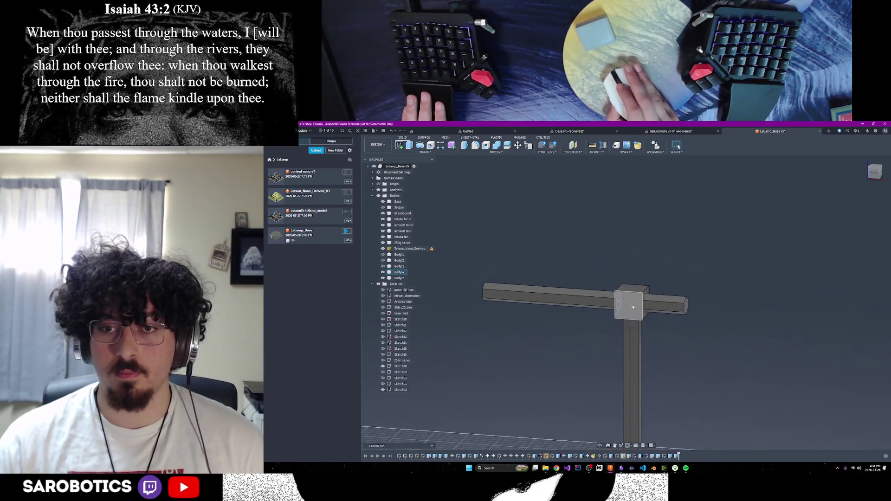
scroll(641, 308, "down", 5)
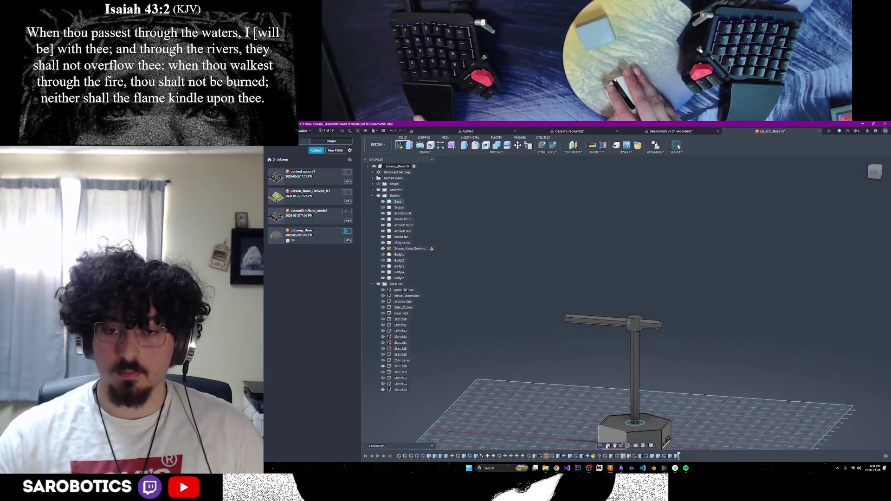
middle_click_drag(678, 146, 678, 147, "shift")
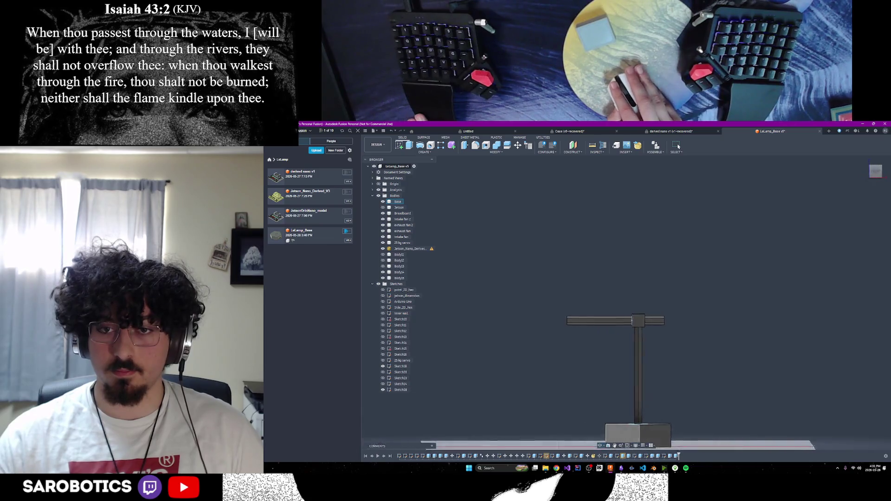
middle_click_drag(669, 440, 627, 413, "shift")
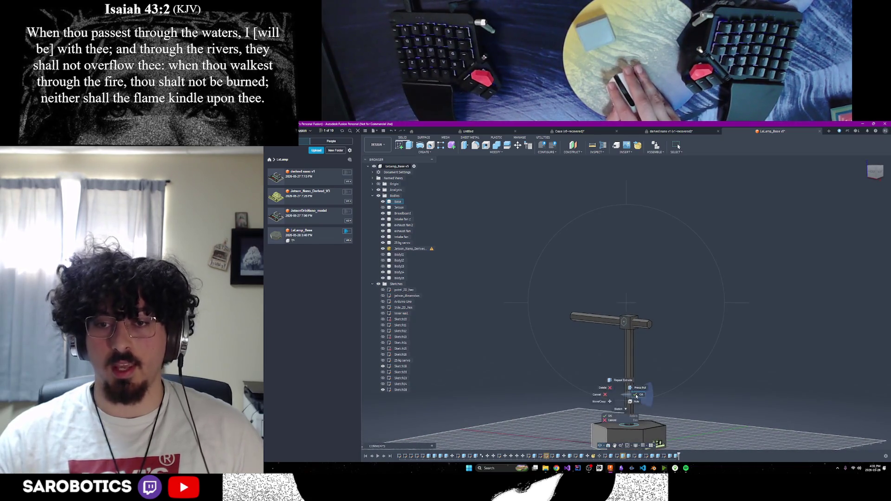
middle_click_drag(630, 335, 631, 331, "shift")
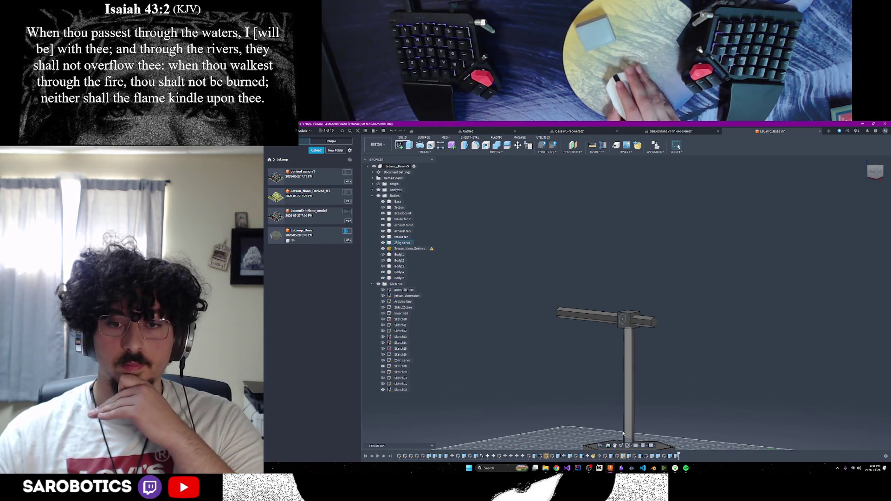
middle_click_drag(599, 446, 662, 425, "shift")
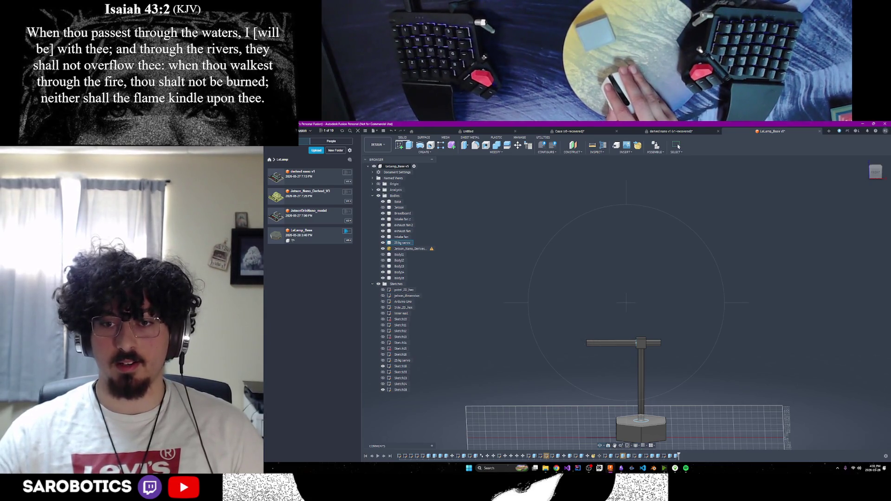
mouse_move(662, 425)
middle_mouse_down("shift")
mouse_move(667, 408)
mouse_move(634, 426)
middle_mouse_up("shift")
middle_click_drag(677, 387, 622, 387, "shift")
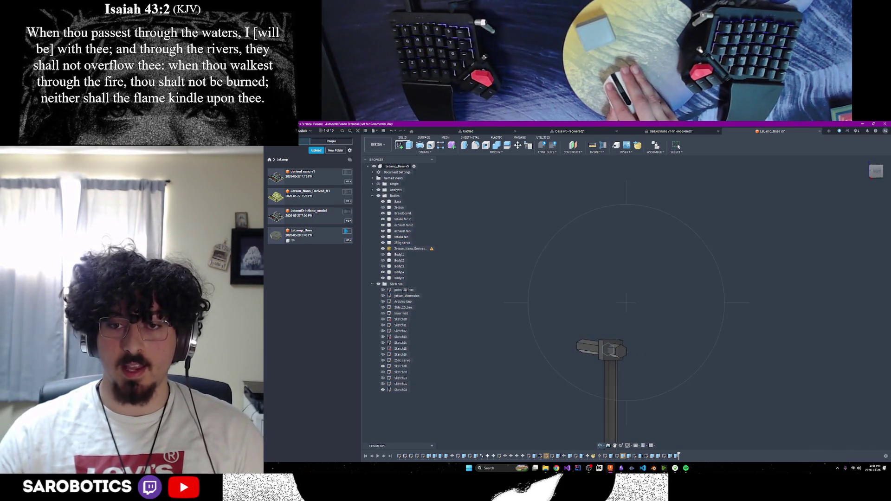
Extrude the arm's hexagonal end face out by 20 mm.
scroll(631, 356, "up", 5)
right_click(620, 356)
left_click(610, 344)
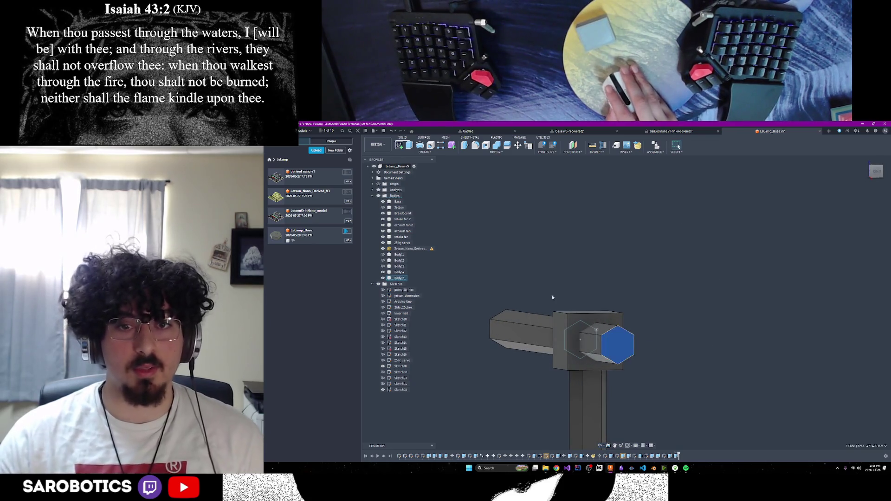
left_click(409, 146)
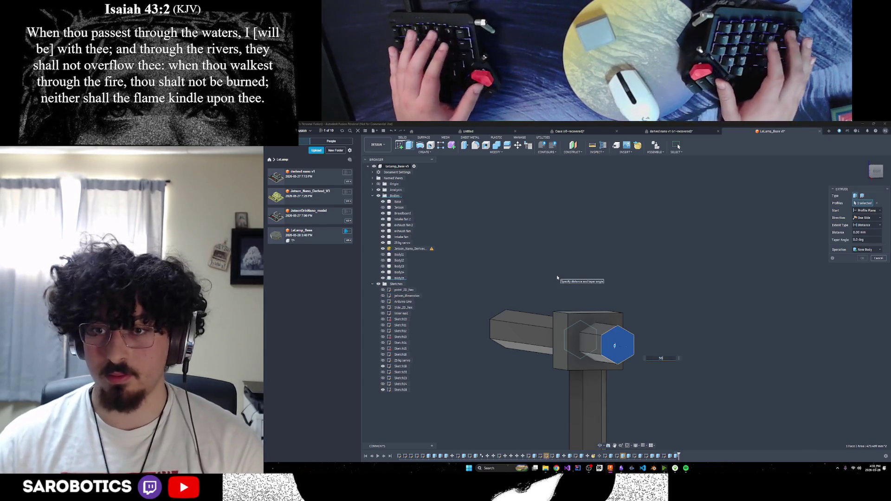
type("20")
key("Return")
Cut the far hexagonal end face of the arm back by 50 mm (-50).
left_click_drag(599, 445, 627, 399)
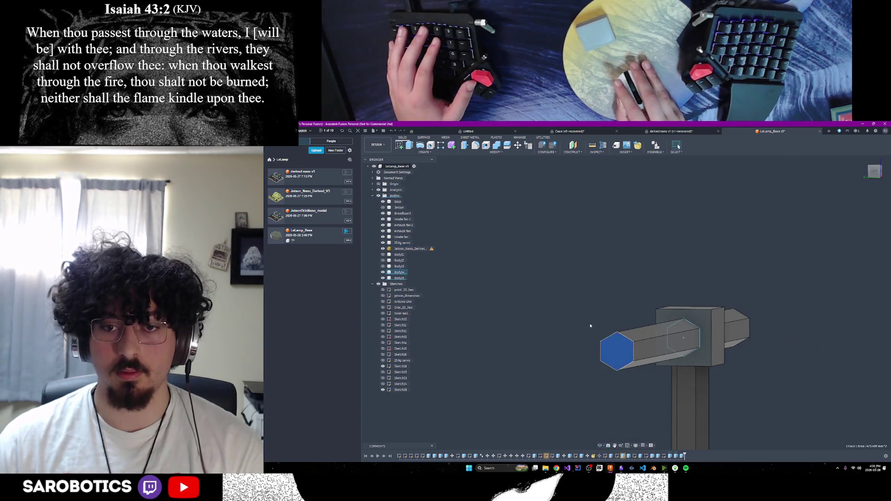
left_click(620, 353)
left_click(412, 146)
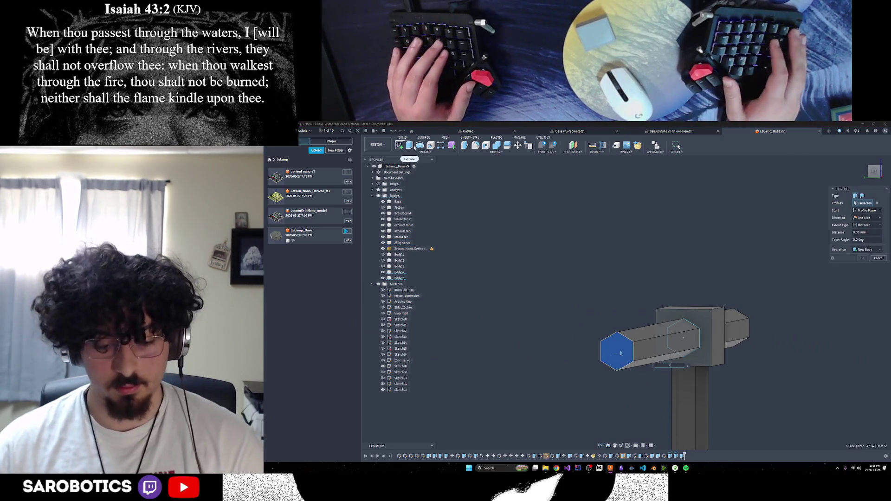
type("-50")
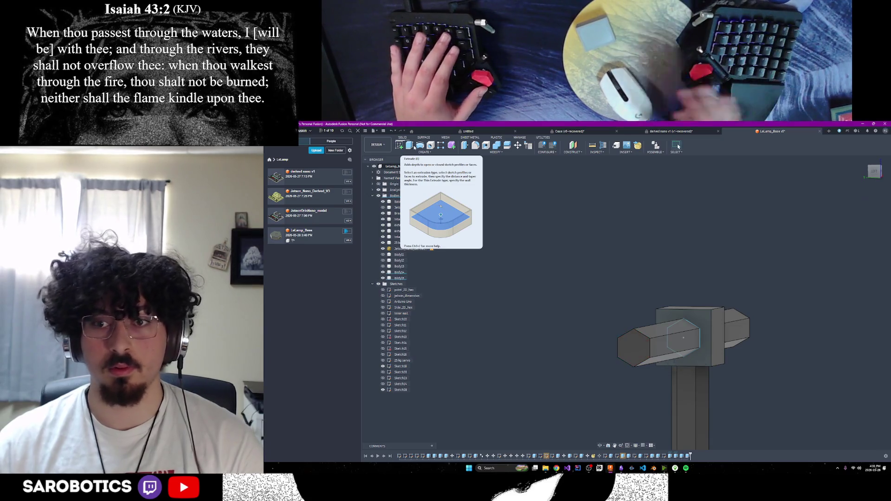
key("Return")
scroll(563, 361, "down", 2)
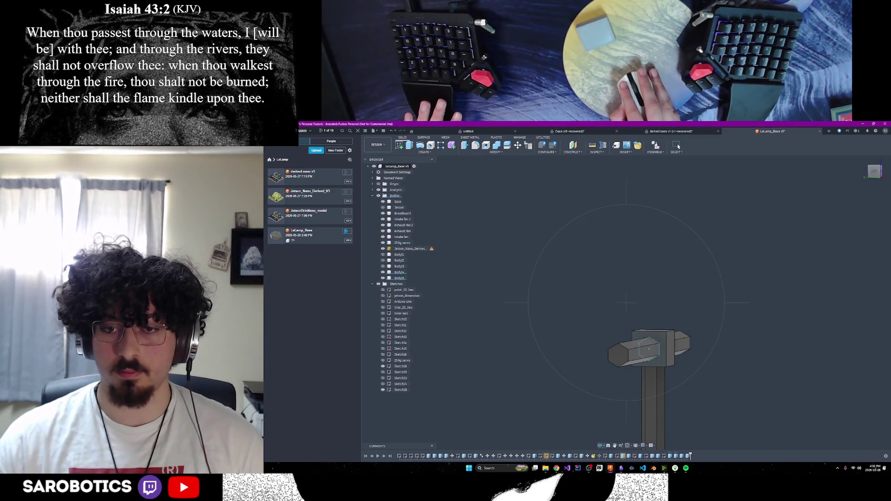
mouse_move(661, 354)
middle_mouse_down("shift")
mouse_move(666, 446)
mouse_move(665, 434)
mouse_move(652, 433)
mouse_move(665, 435)
middle_mouse_up("shift")
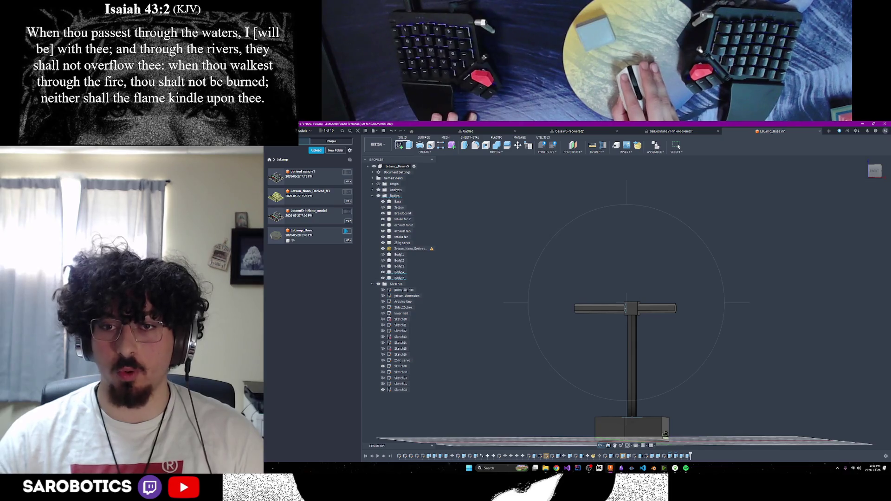
scroll(665, 434, "up", 5)
middle_click_drag(678, 146, 678, 146, "shift")
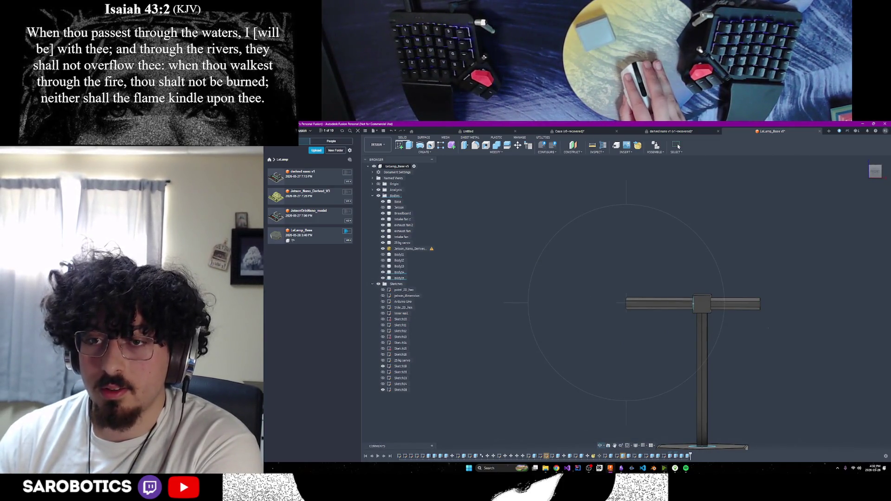
middle_click_drag(678, 146, 678, 146, "shift")
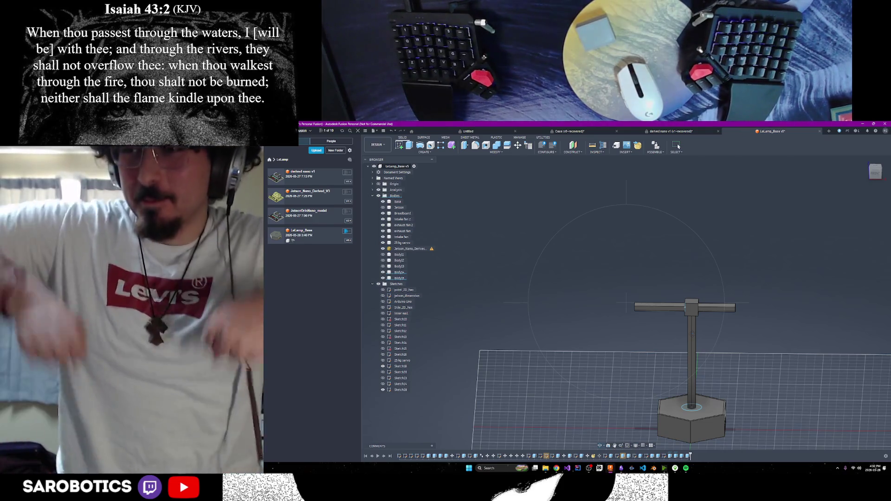
middle_click_drag(677, 146, 677, 146, "shift")
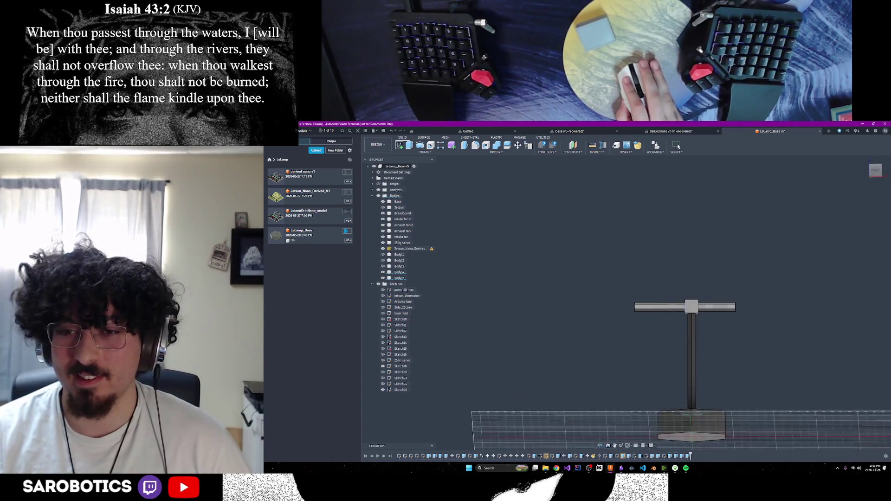
mouse_move(557, 297)
middle_mouse_down("shift")
mouse_move(574, 311)
mouse_move(580, 295)
middle_mouse_up("shift")
middle_click_drag(679, 146, 678, 146, "shift")
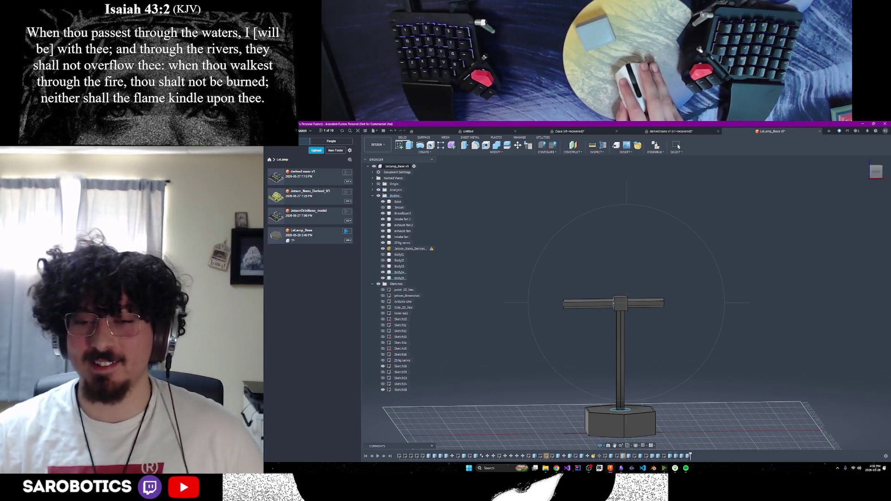
middle_click_drag(678, 146, 678, 146, "shift")
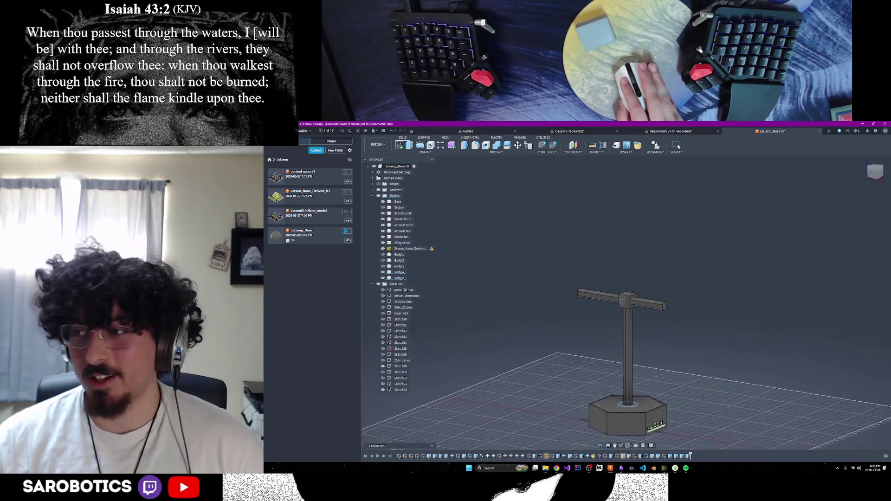
middle_click_drag(678, 146, 678, 146, "shift")
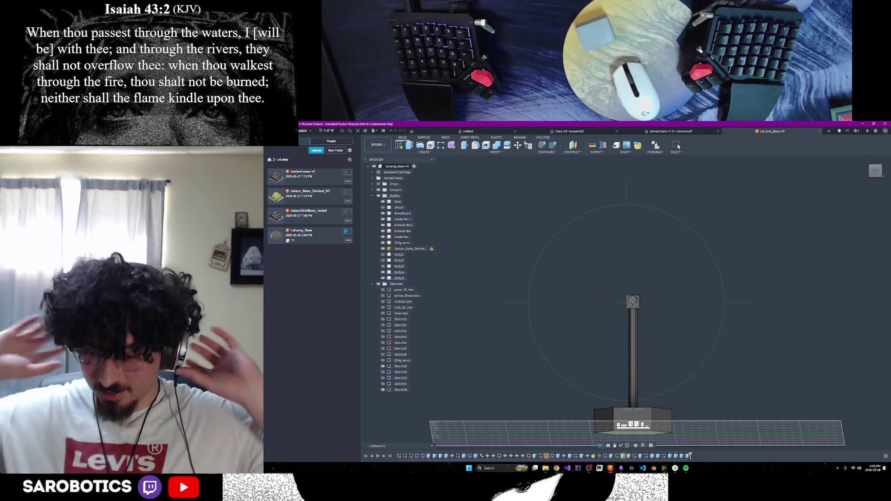
middle_click_drag(678, 146, 678, 146, "shift")
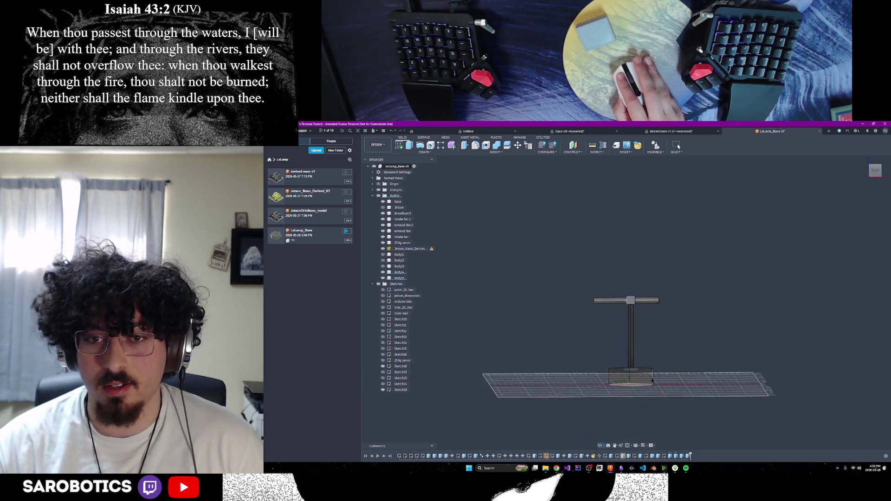
key("F6")
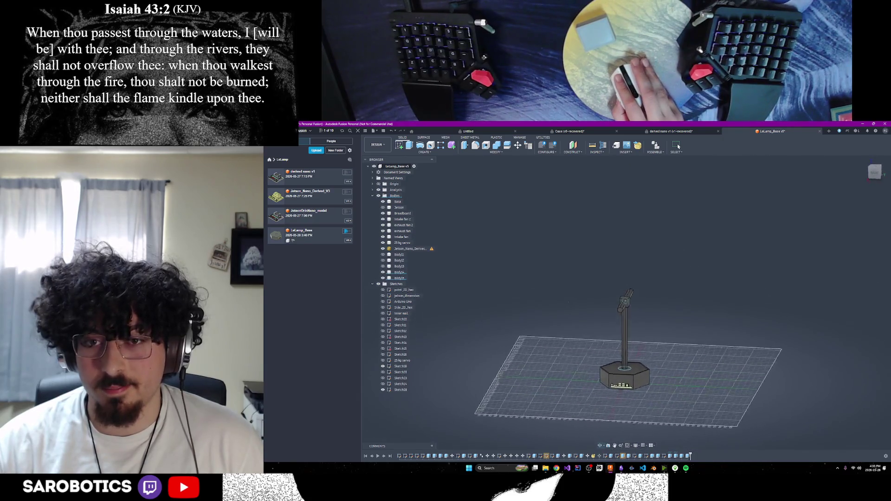
key("F5")
key("F6")
key("F5")
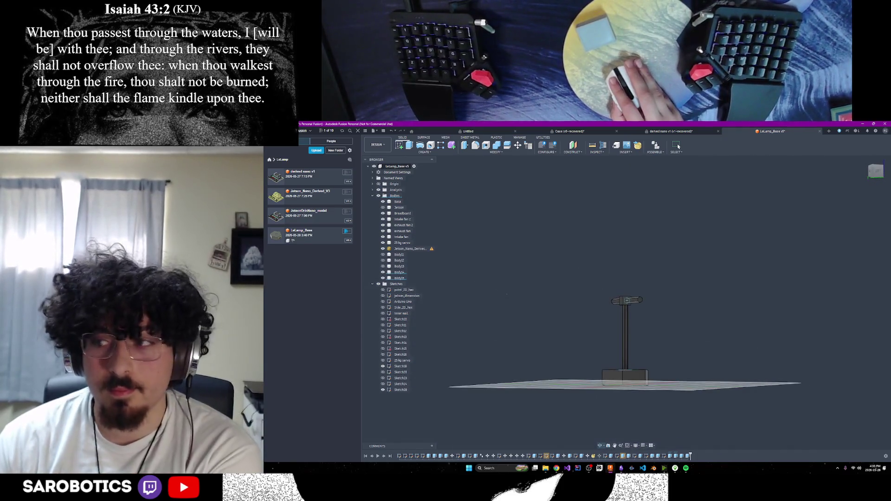
key("F6")
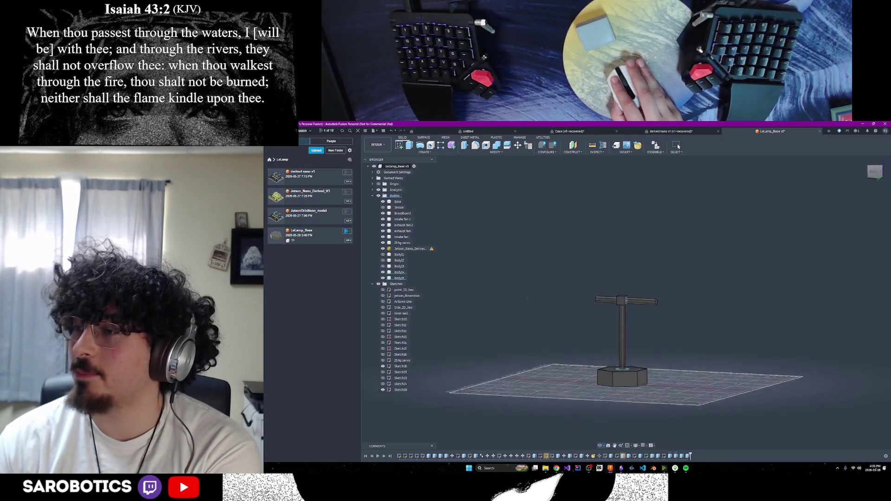
key("F4")
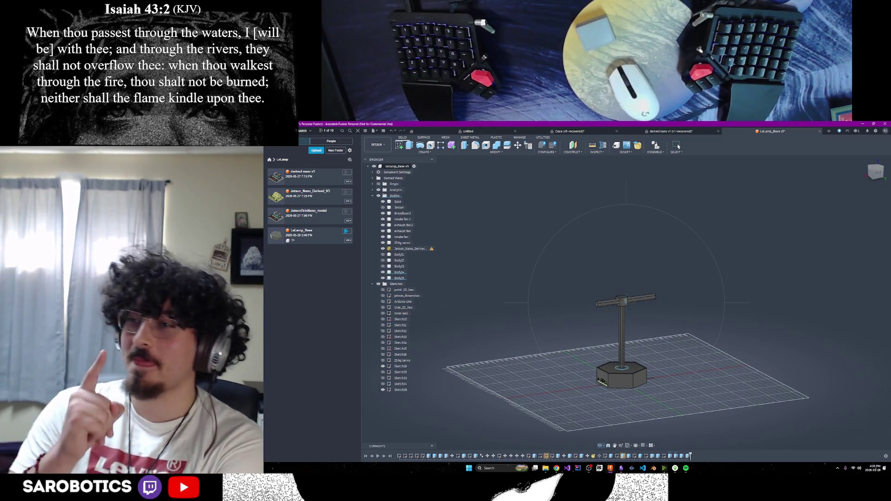
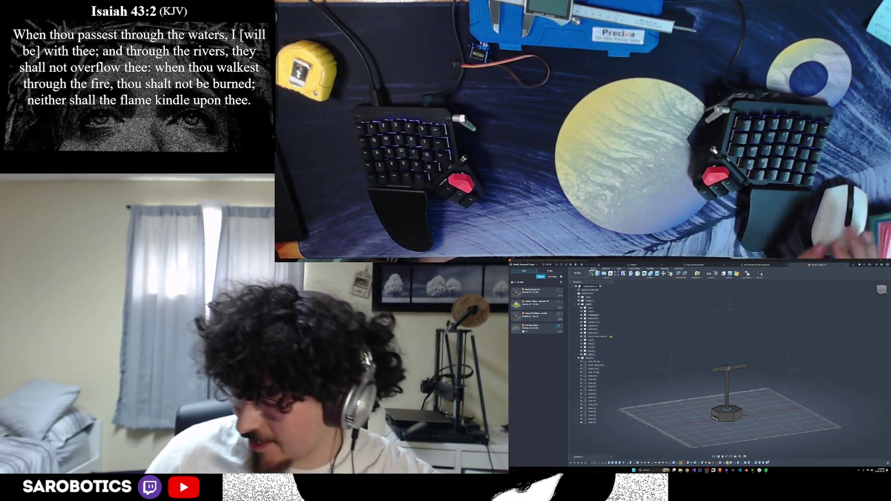
Orbit and zoom the lamp model to a steep, close view with the lamp standing tall.
middle_click_drag(743, 362, 726, 407, "shift")
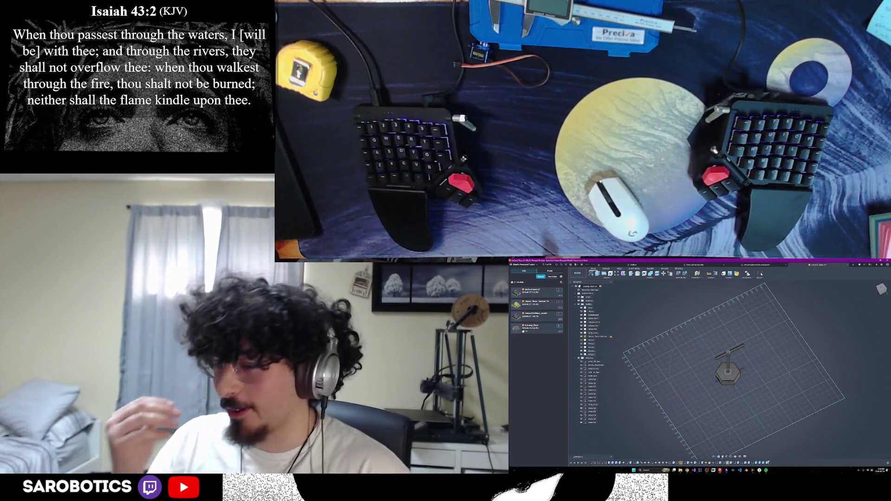
scroll(731, 376, "down", 2)
scroll(730, 377, "up", 3)
middle_click_drag(730, 377, 730, 297, "shift")
scroll(730, 297, "down", 2)
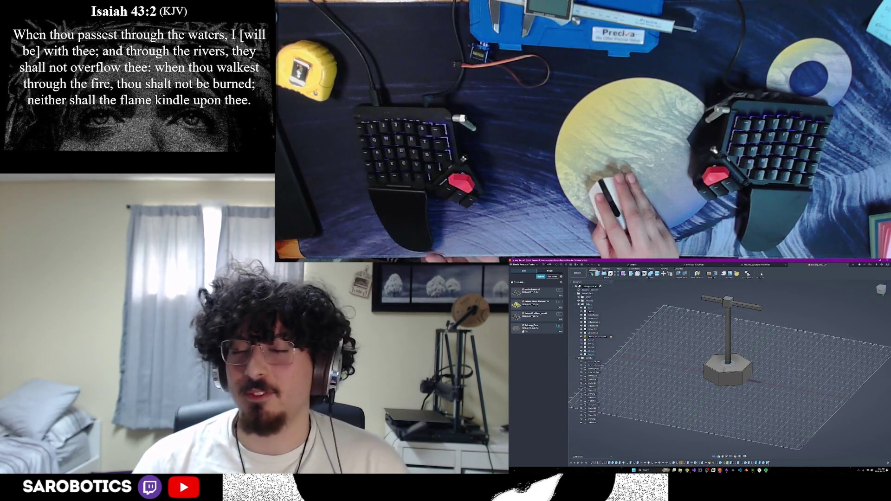
middle_click_drag(730, 297, 737, 299, "shift")
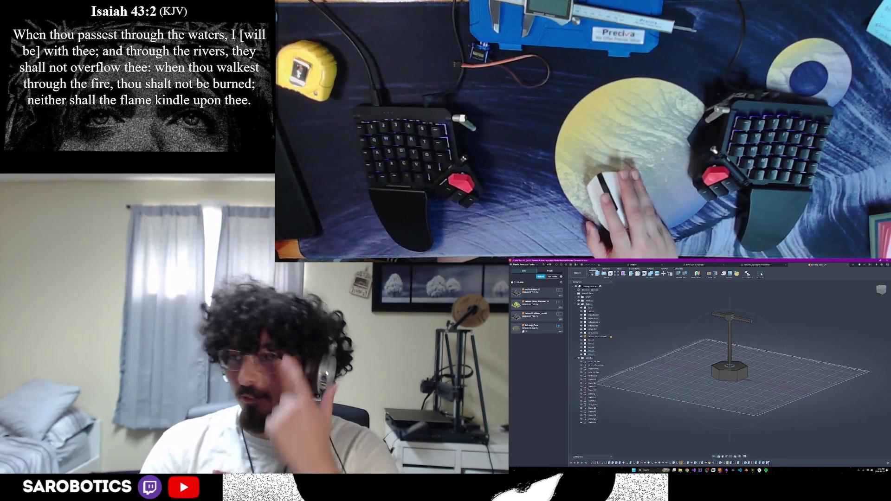
mouse_move(738, 299)
middle_mouse_down("shift")
mouse_move(733, 306)
mouse_move(738, 287)
mouse_move(743, 297)
middle_mouse_up("shift")
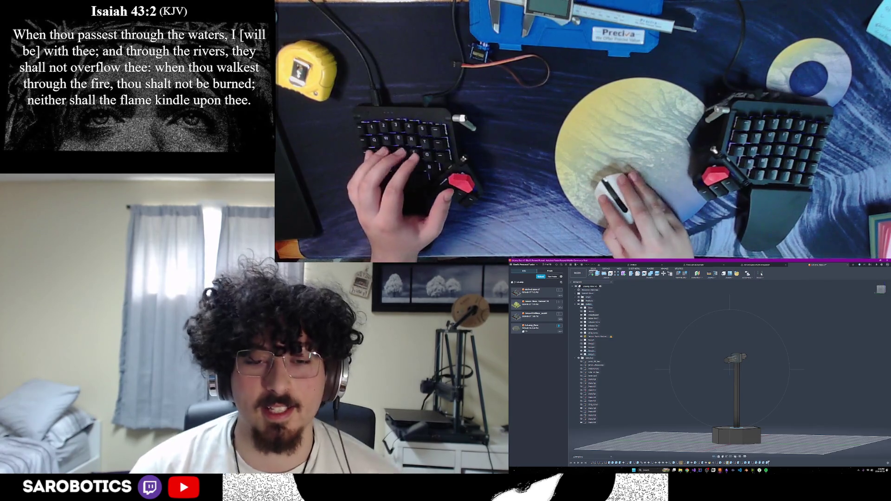
Glance at the lamp image search and SW/CU Challenge PDF, then bring up the WakeyUppey repository.
mouse_move(687, 471)
left_click(687, 454)
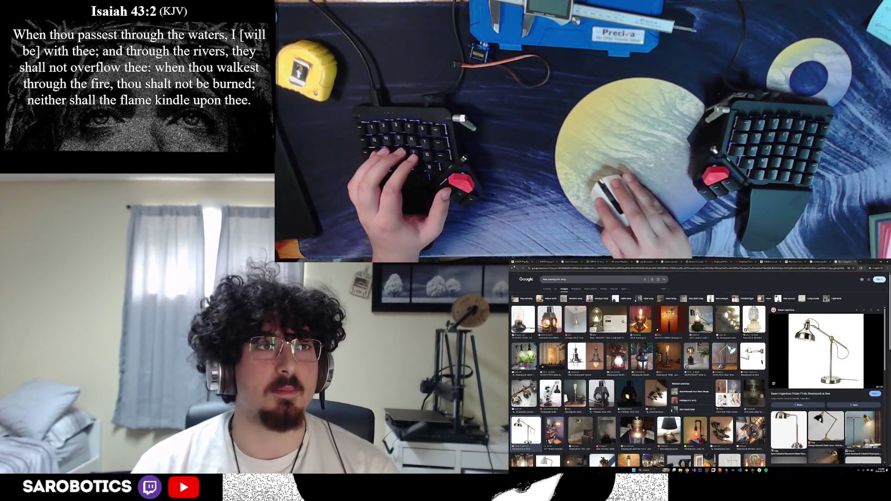
left_click(875, 263)
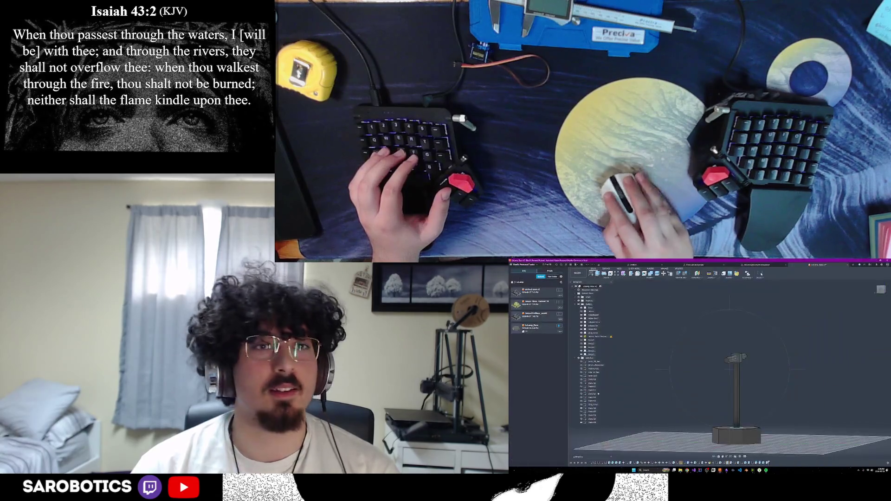
mouse_move(687, 470)
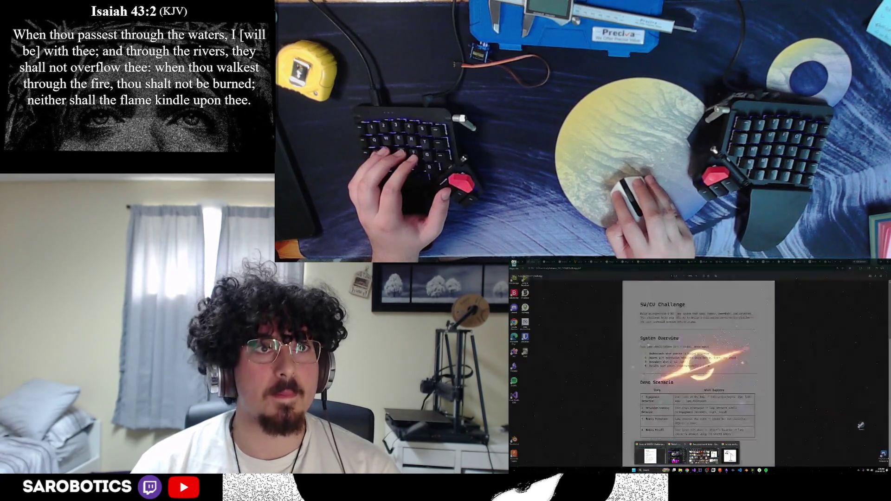
left_click(658, 458)
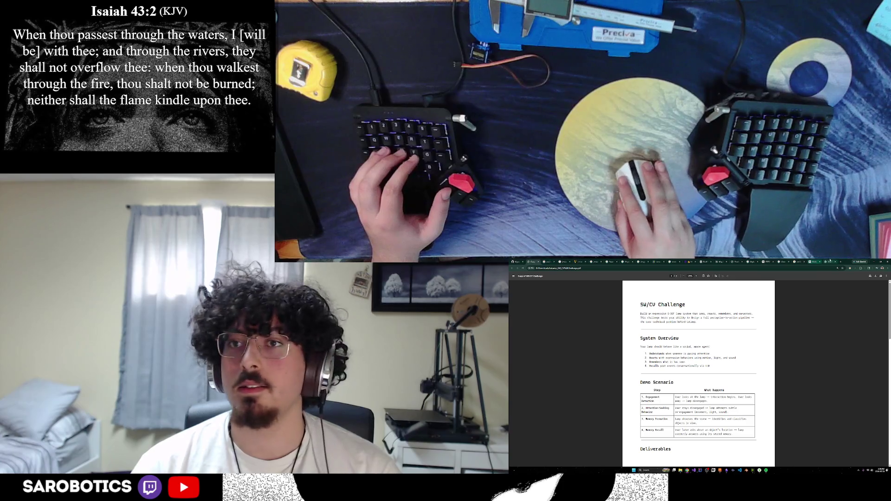
left_click(874, 262)
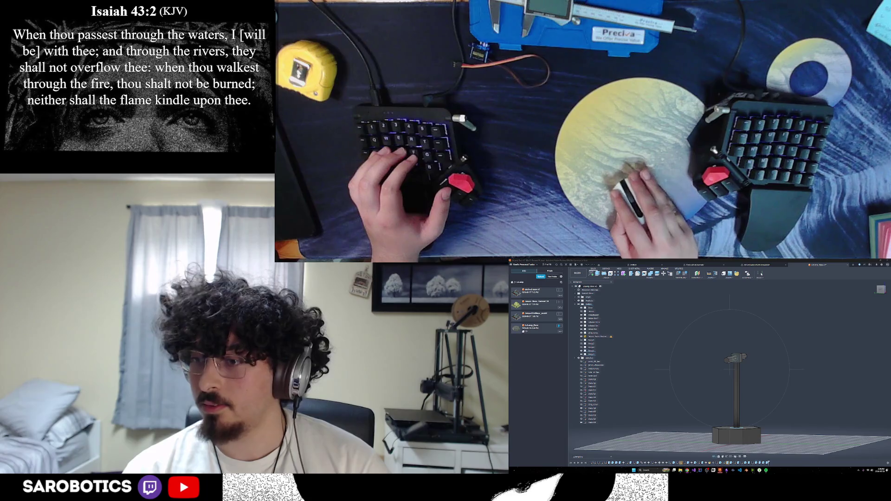
left_click(721, 470)
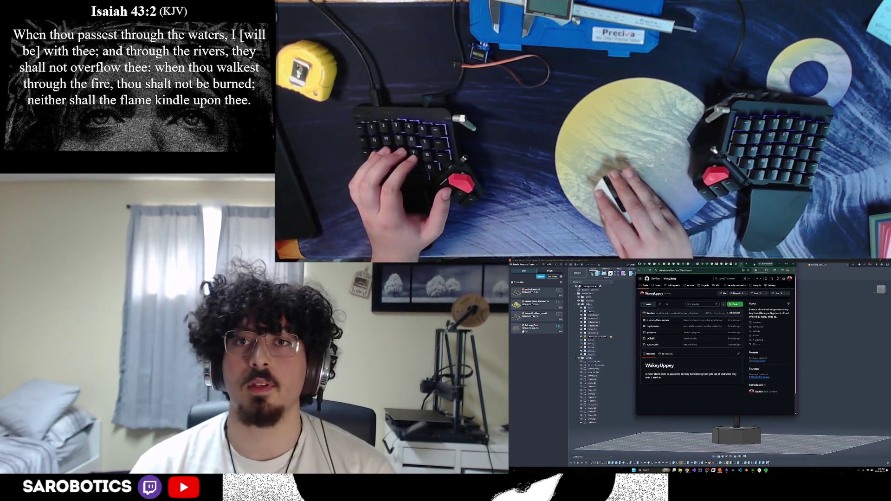
Maximize the WakeyUppey repository window and open its diagrams/ClassDiagram folder.
double_click(754, 264)
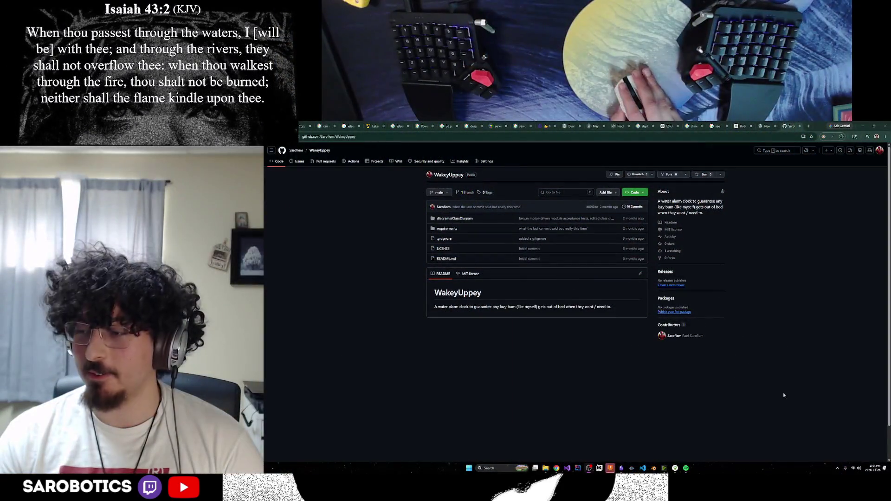
mouse_move(496, 306)
left_mouse_down()
mouse_move(597, 308)
mouse_move(583, 318)
left_mouse_up()
left_click(577, 325)
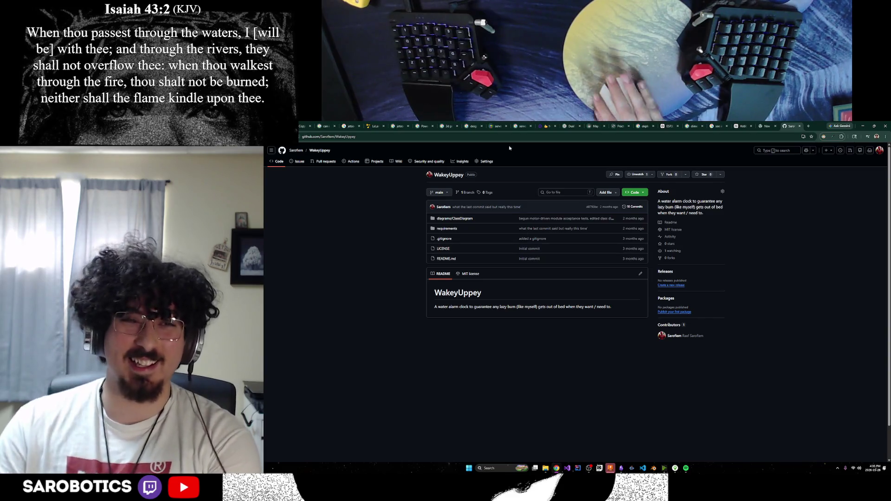
left_click(455, 218)
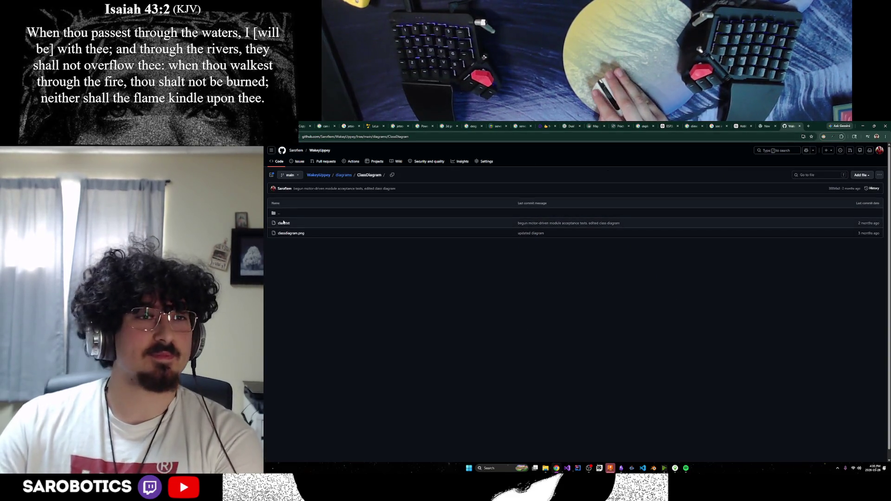
Open and scroll through the classdiagram.png class diagram.
left_click(291, 233)
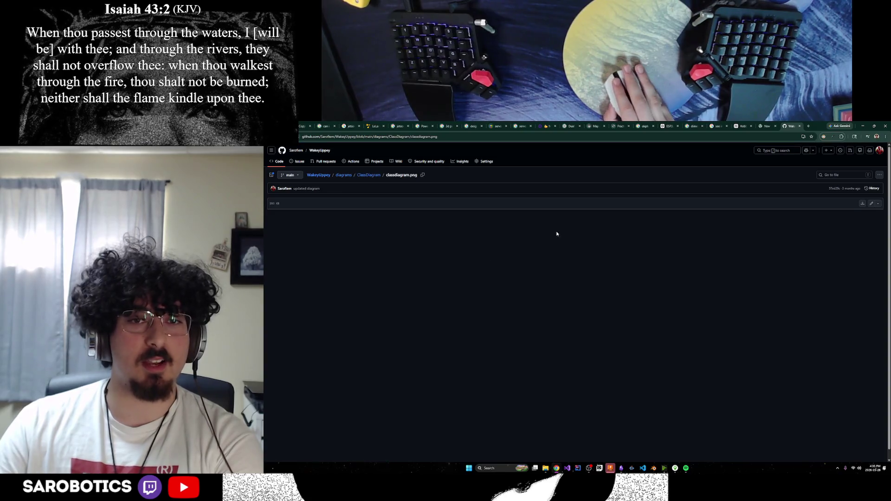
scroll(516, 228, "down", 1)
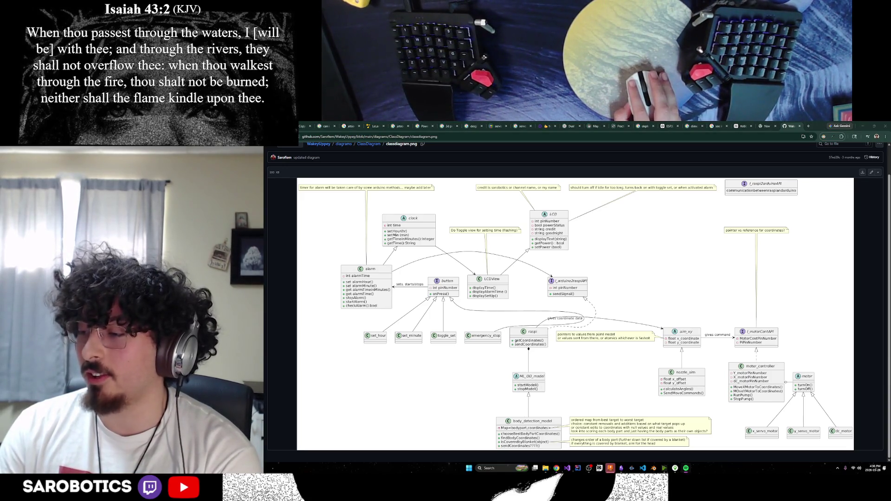
left_click(796, 427)
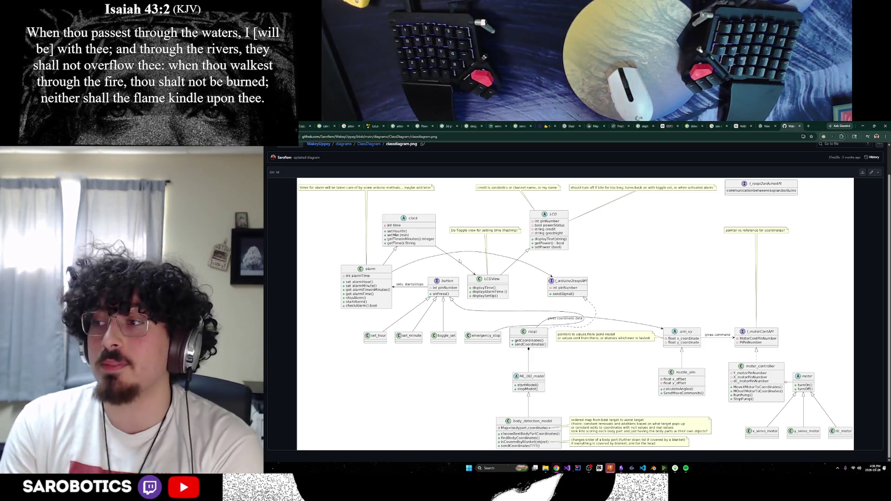
Duplicate the diagram's tab, return to the diagrams folder, and start a new tab.
right_click(794, 126)
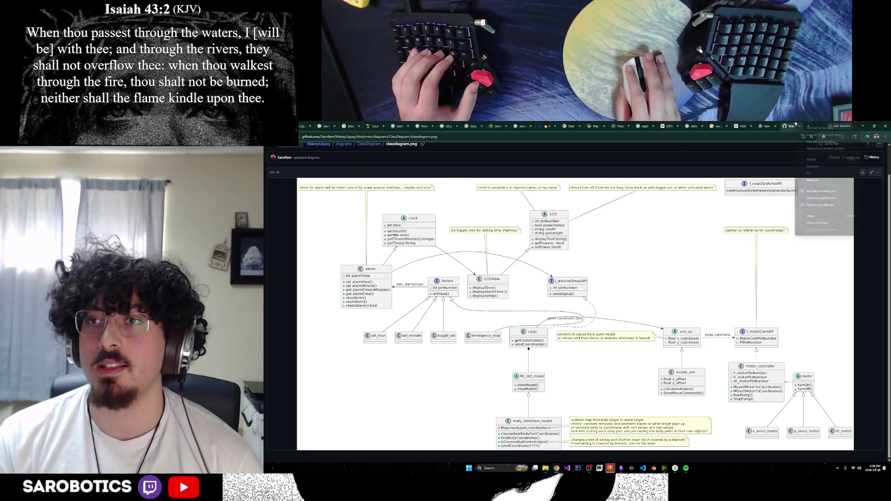
left_click(814, 166)
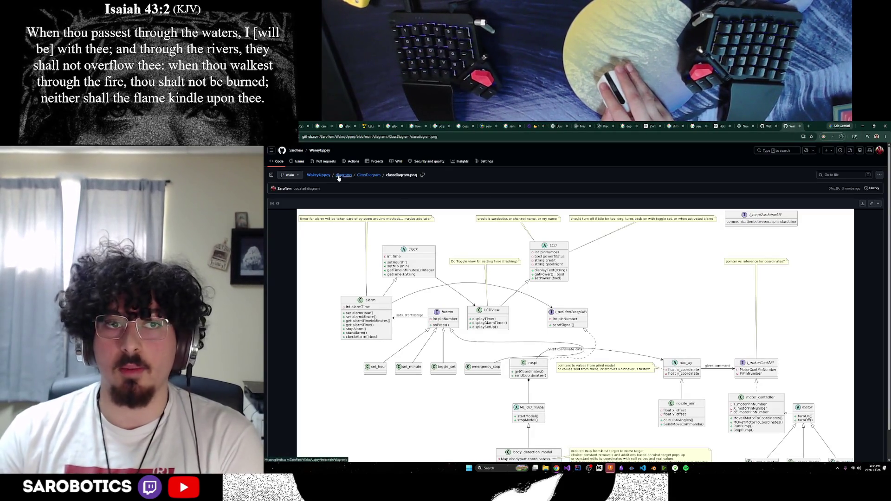
left_click(342, 175)
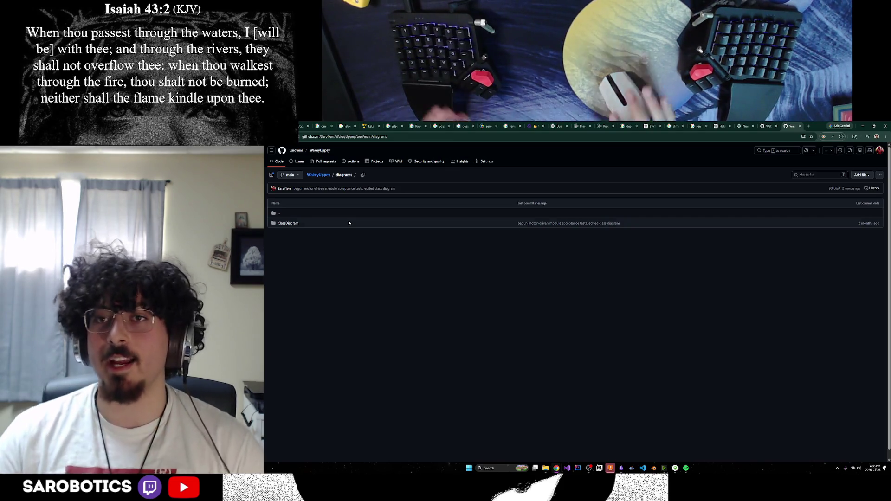
left_click(808, 126)
Search plantuml, open PlantUML's online server with its Bob-to-Alice sample, then return to GitHub.
type("plantuml")
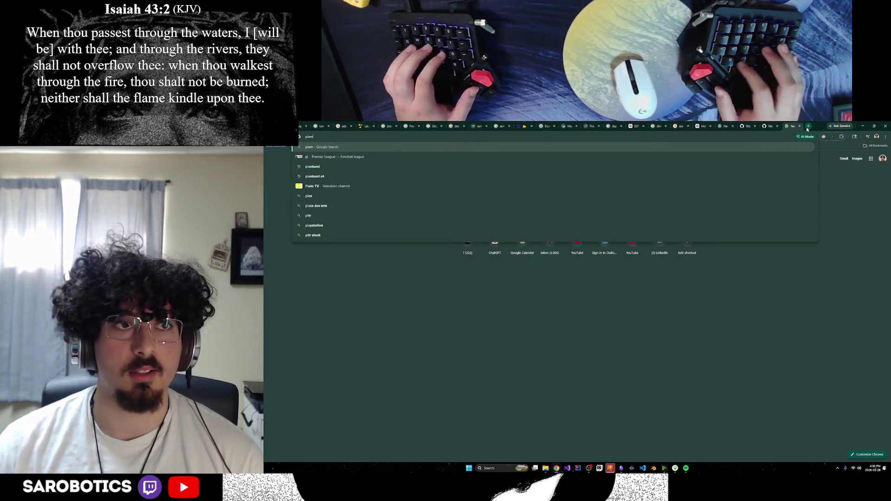
key("Return")
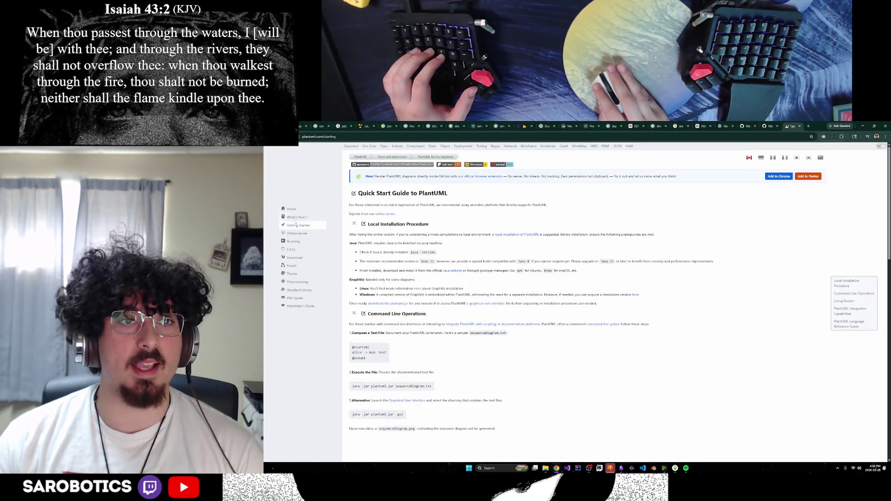
left_click(298, 229)
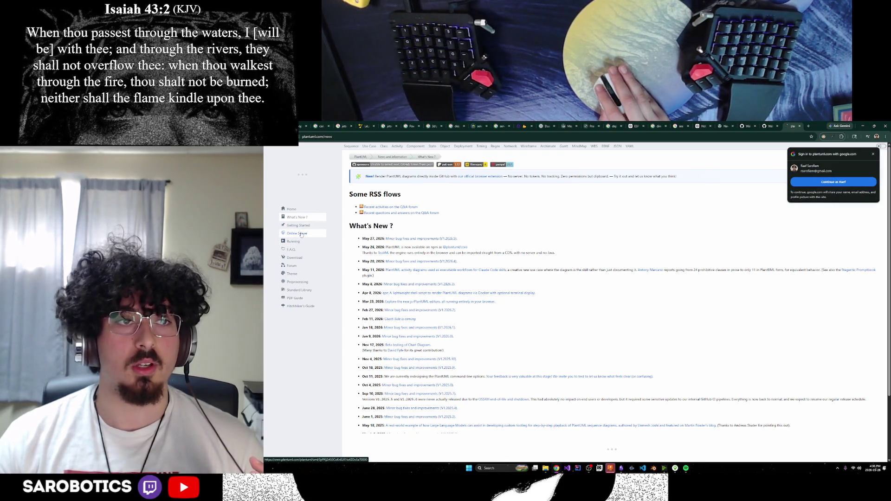
left_click(303, 234)
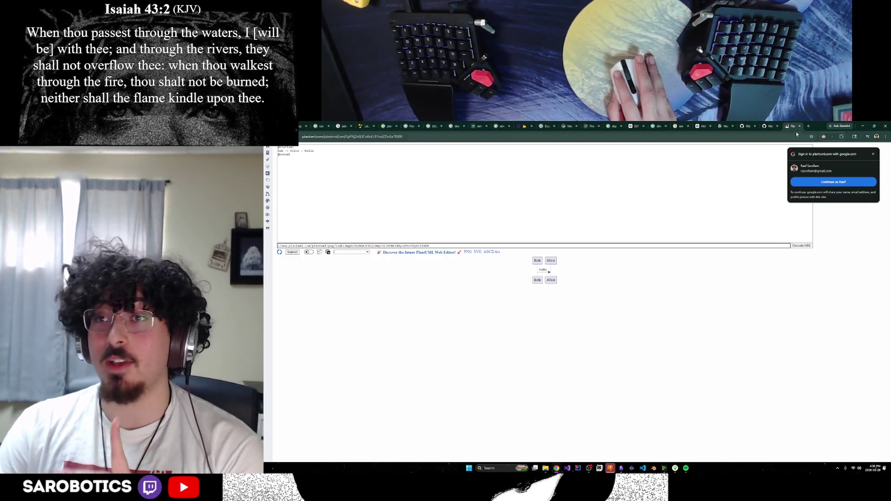
key("ctrl+t")
left_click(749, 126)
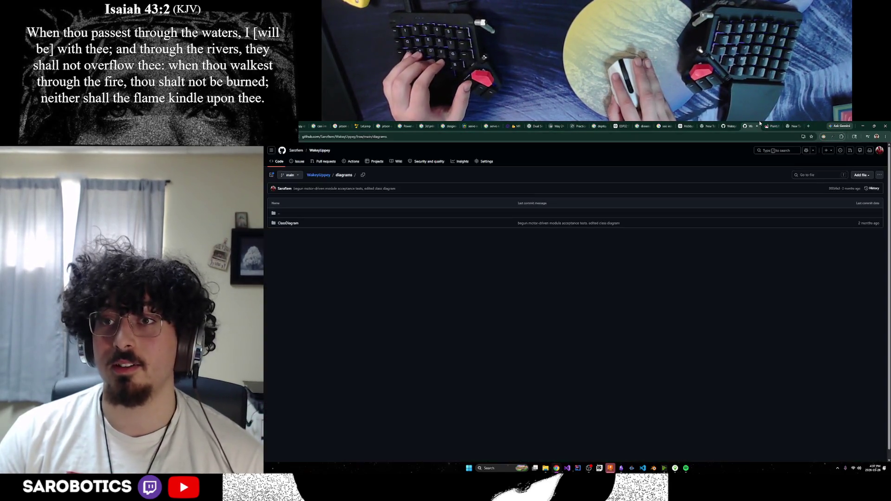
Browse to LeNotLampe's Architecture/c4/system_diagram, view system_context_diagram_v1.png, then go back to c4.
left_click(319, 175)
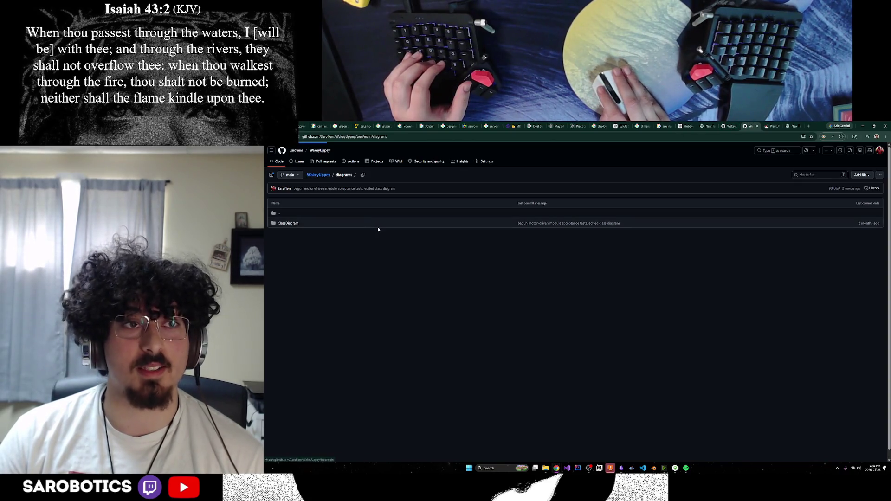
left_click(300, 151)
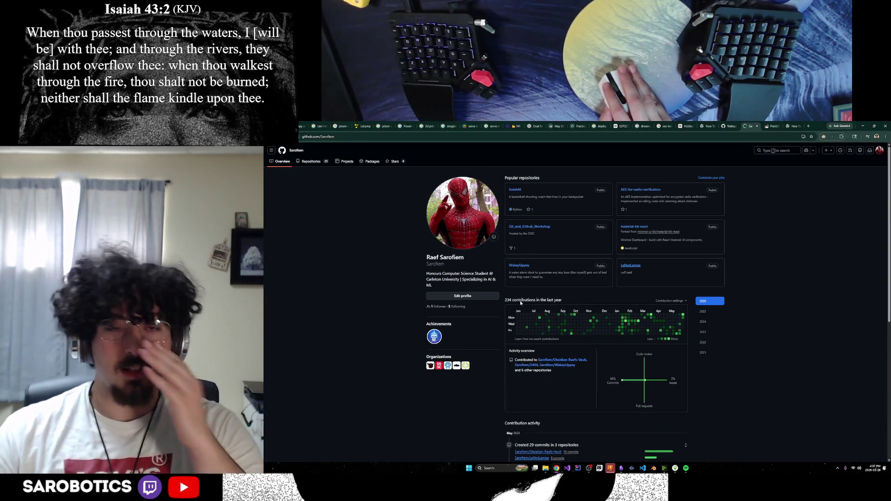
left_click(446, 219)
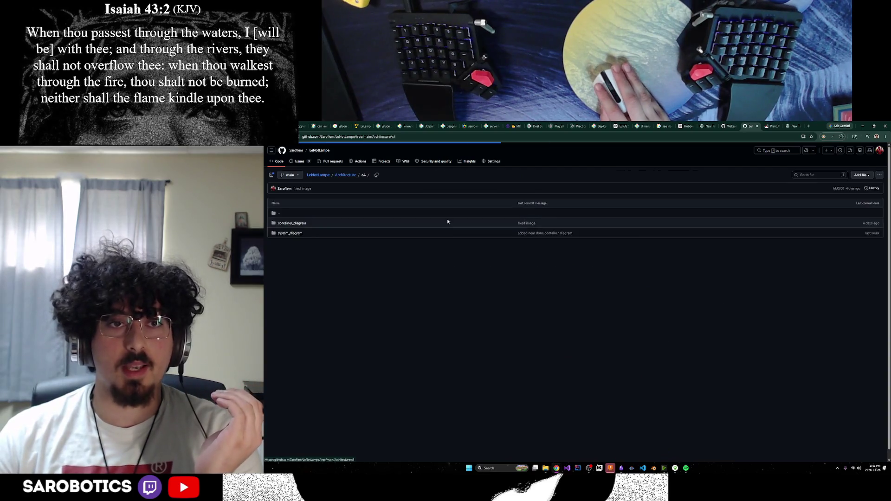
left_click(292, 233)
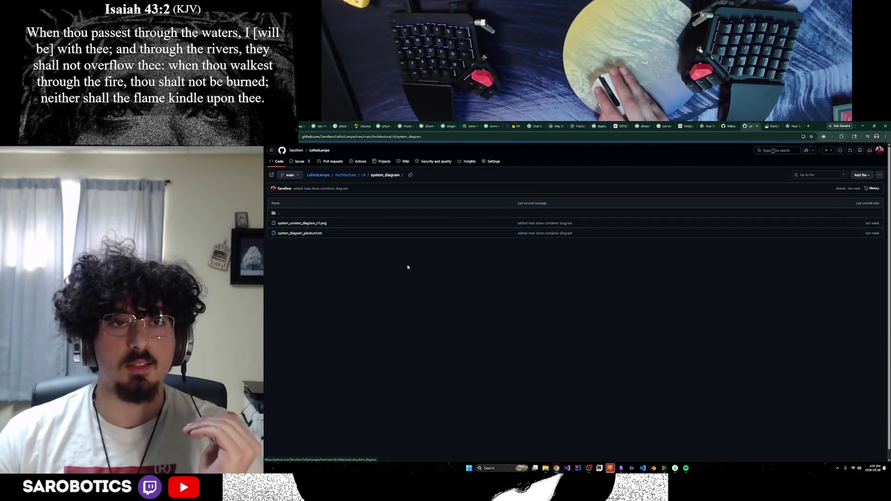
left_click(295, 224)
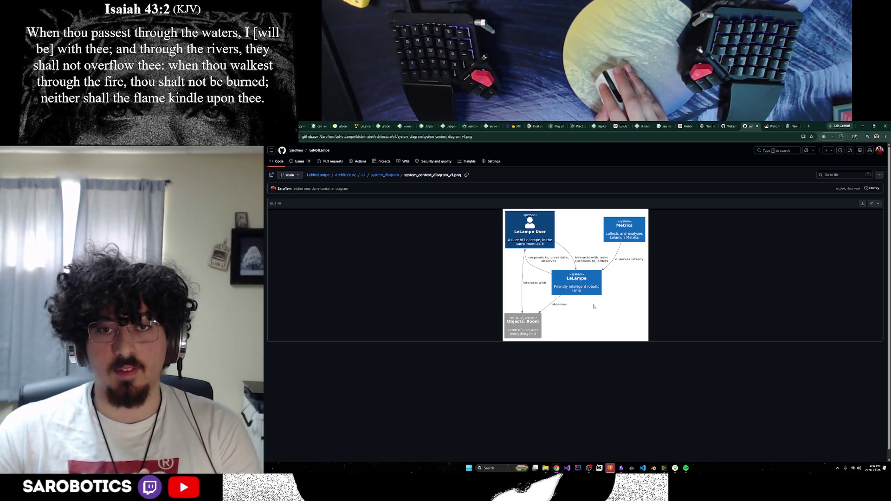
left_click(395, 176)
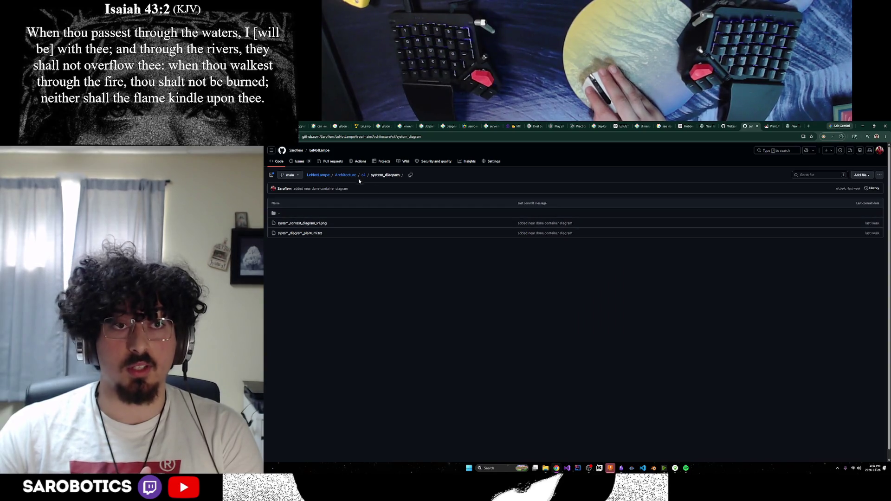
left_click(363, 175)
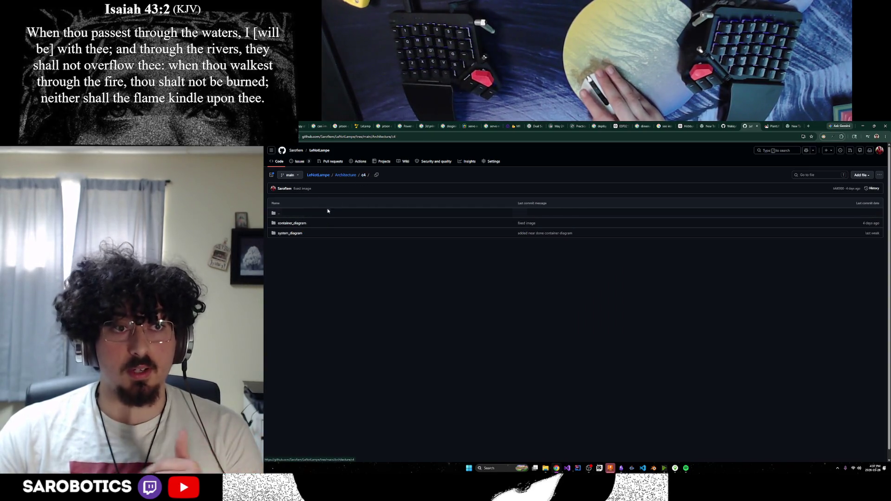
Open container_diagram_v3.png from c4/container_diagram, scroll through it, then close the tab.
left_click(290, 233)
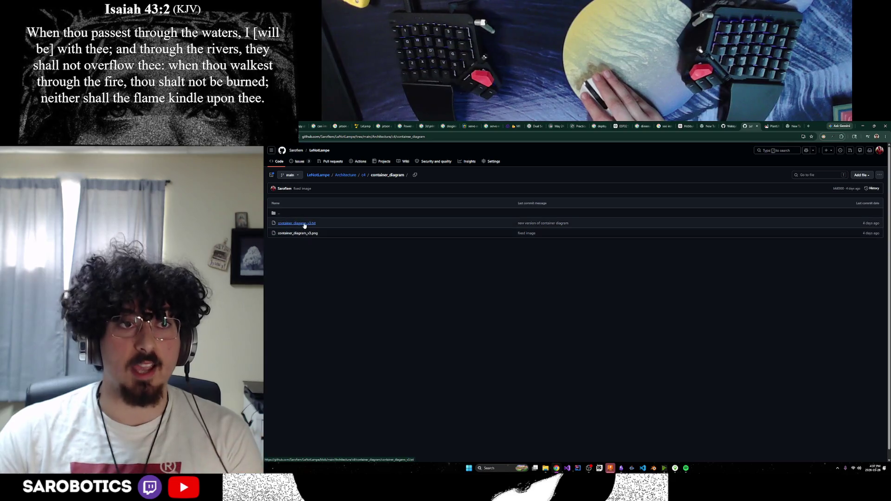
left_click(303, 233)
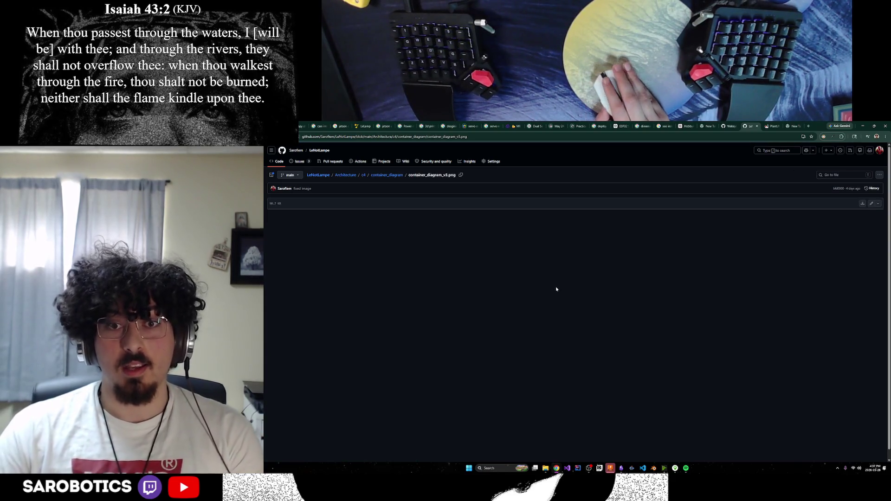
scroll(547, 283, "down", 1)
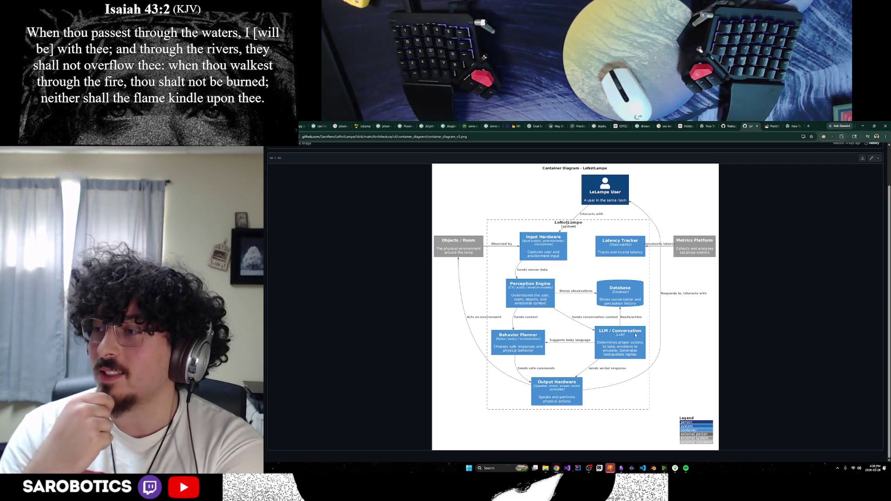
left_click(757, 127)
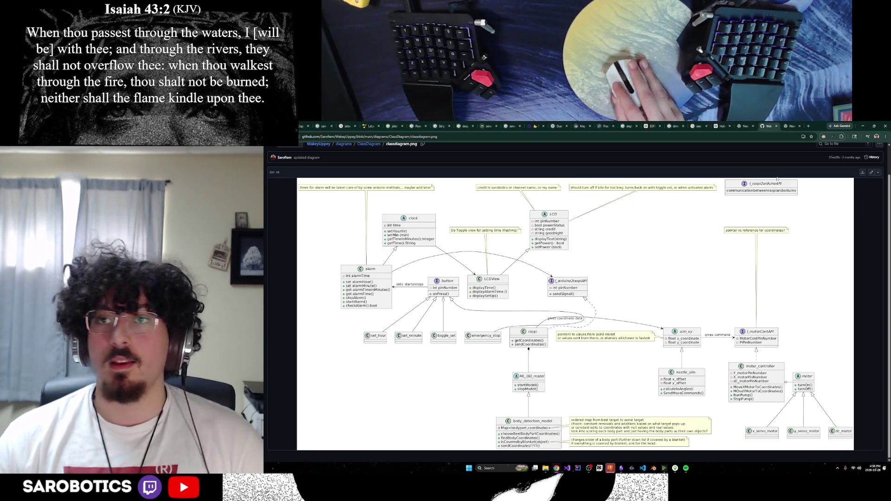
Close the WakeyUppey tab, scroll the SW/CV Challenge PDF, then switch back to Fusion.
left_click(776, 126)
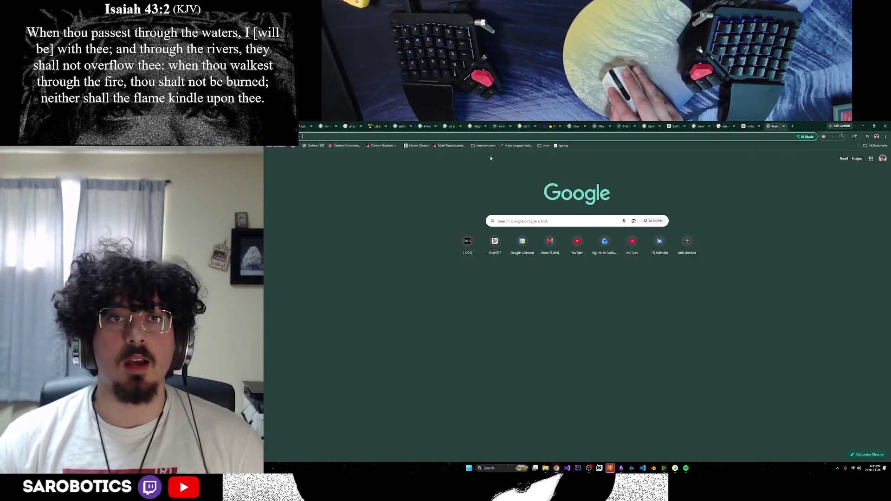
left_click(300, 125)
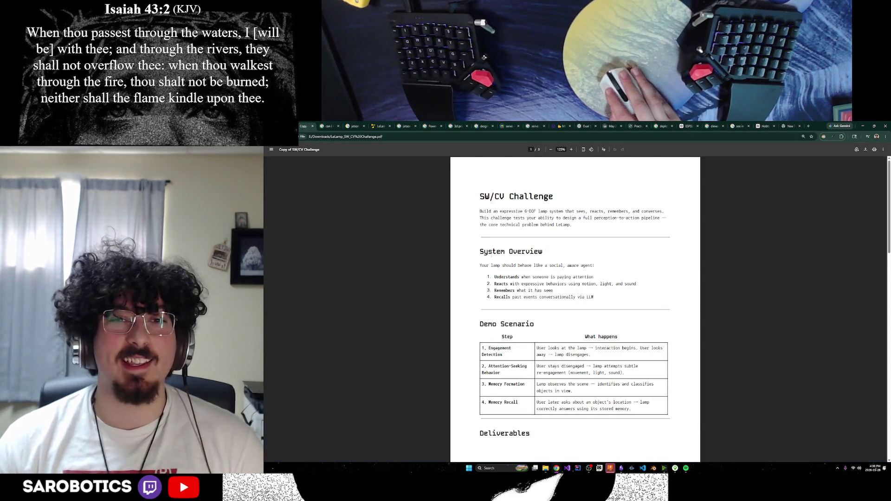
scroll(609, 309, "up", 2)
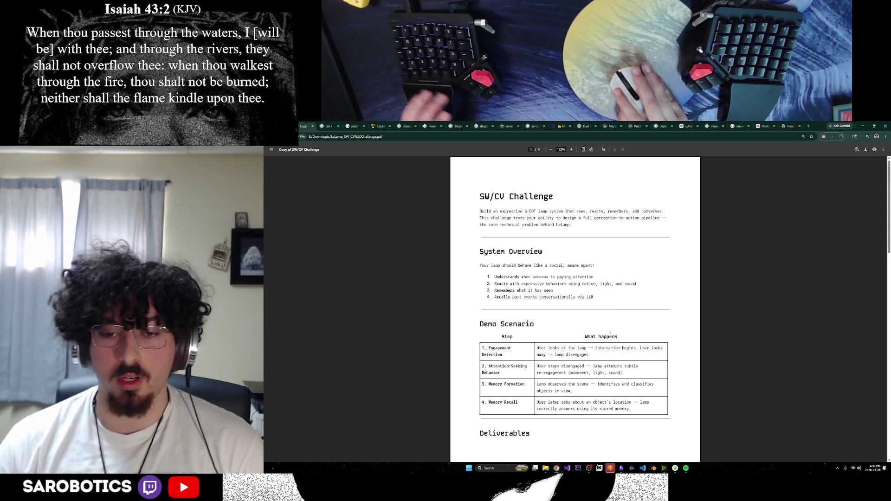
key("alt+Tab")
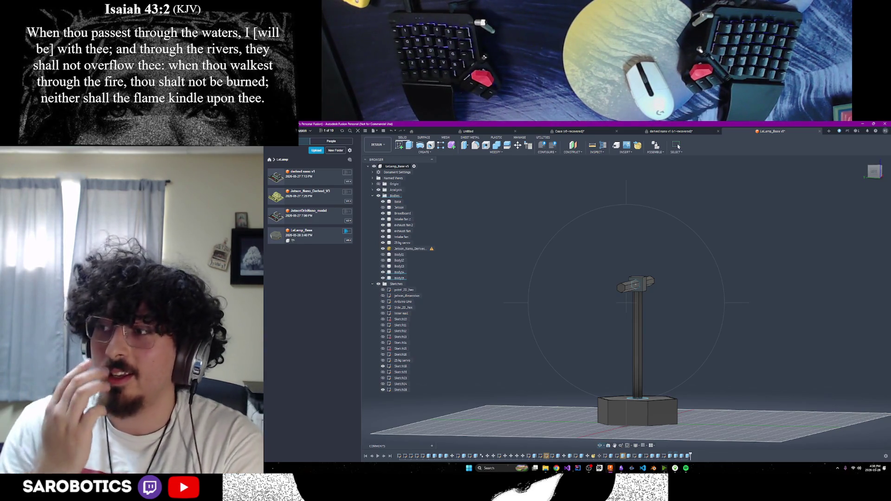
middle_click_drag(724, 321, 629, 450, "shift")
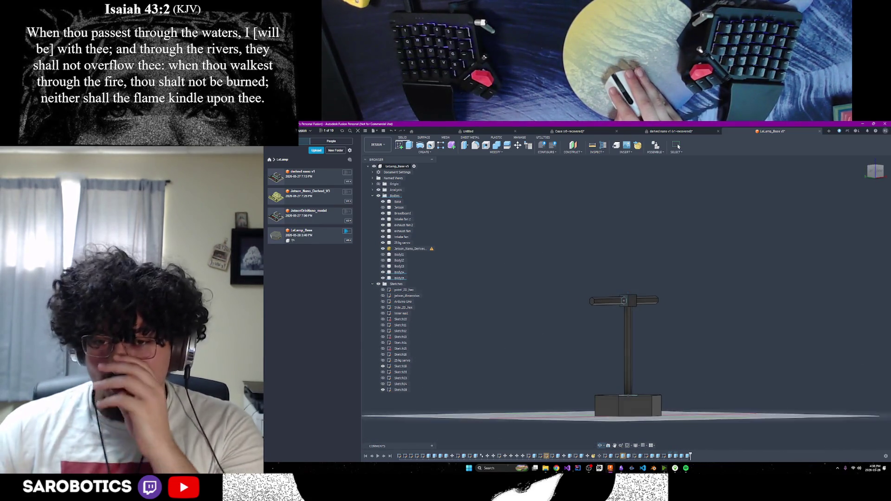
middle_click_drag(678, 147, 678, 147, "shift")
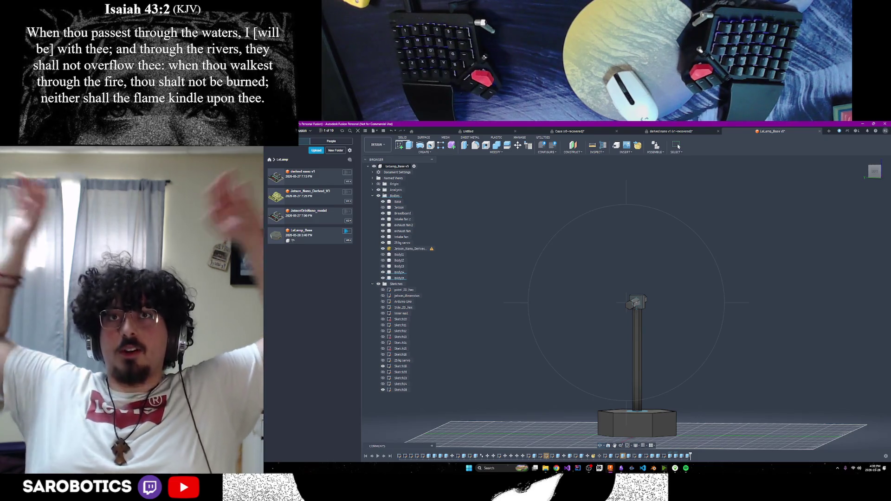
middle_click_drag(678, 147, 679, 147, "shift")
mouse_move(668, 441)
middle_mouse_down("shift")
mouse_move(666, 427)
mouse_move(665, 436)
middle_mouse_up("shift")
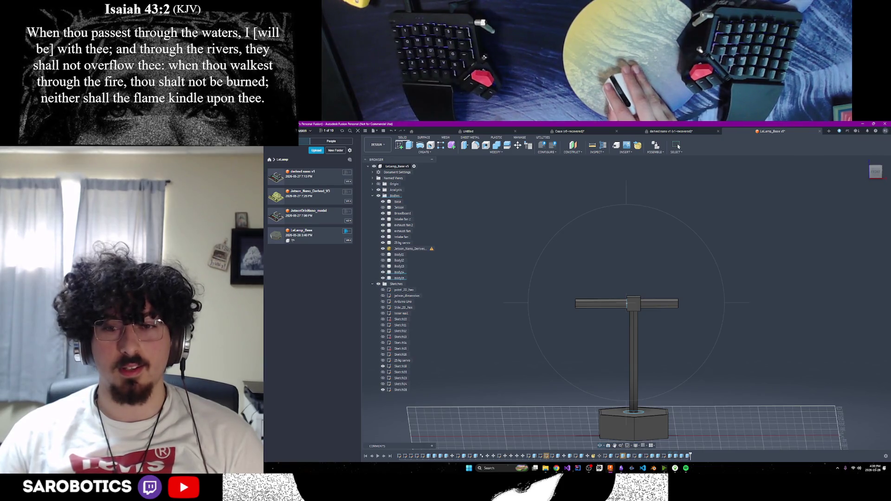
middle_click_drag(678, 147, 678, 146, "shift")
scroll(630, 304, "up", 3)
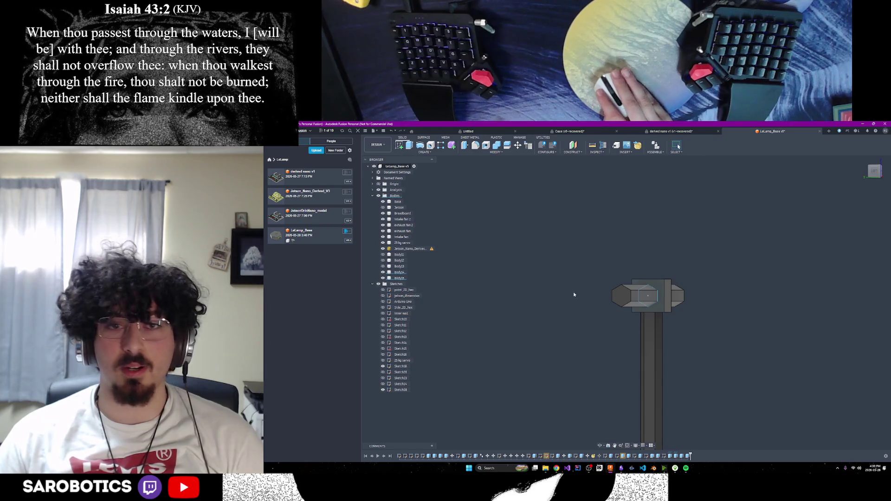
left_click(622, 296)
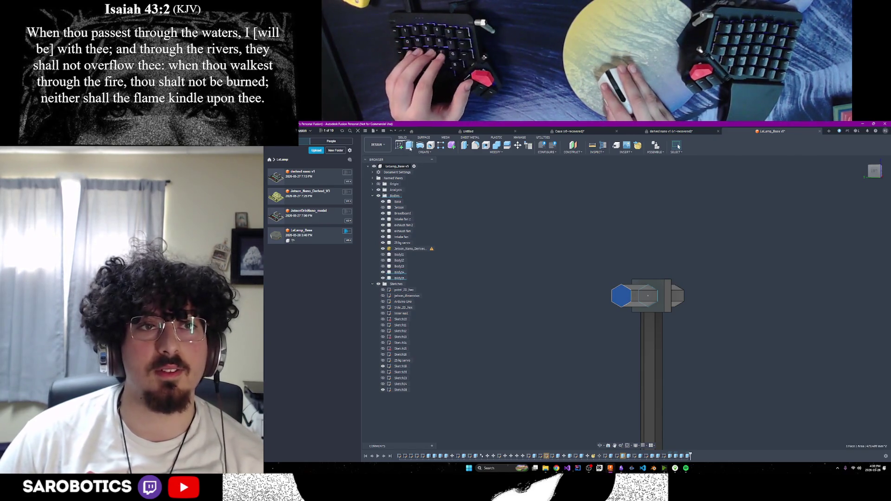
Extrude the selected hex end face of the arm 250 mm as a join.
left_click(409, 146)
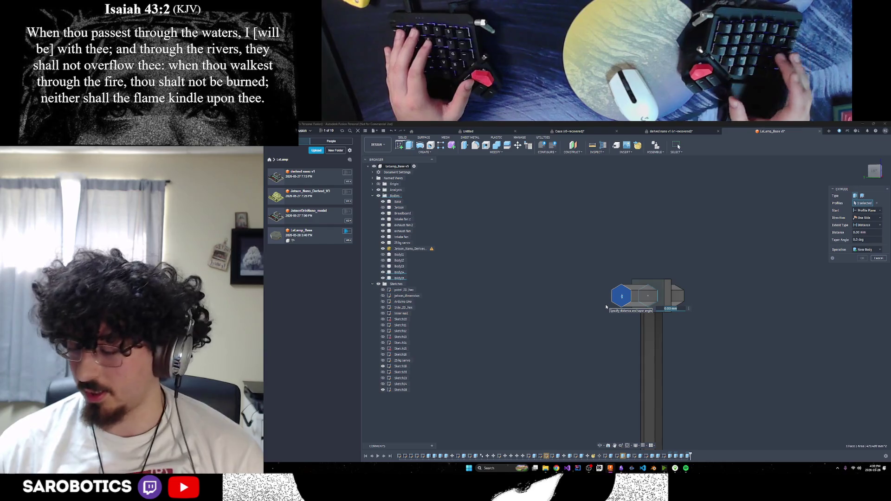
key("Return")
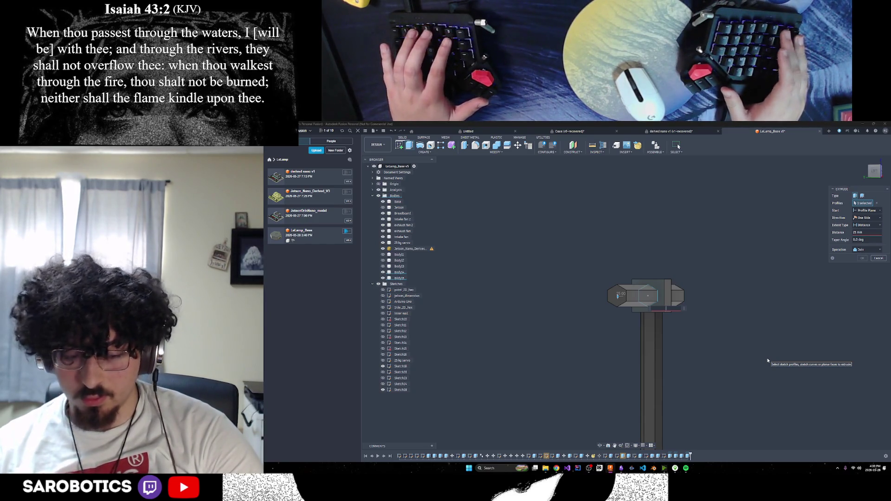
type("0")
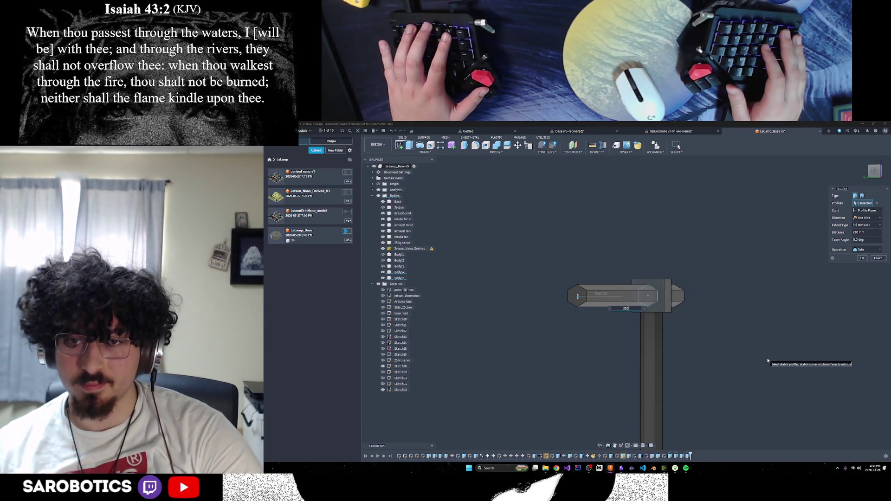
type("0")
key("BackSpace")
type("250")
key("Return")
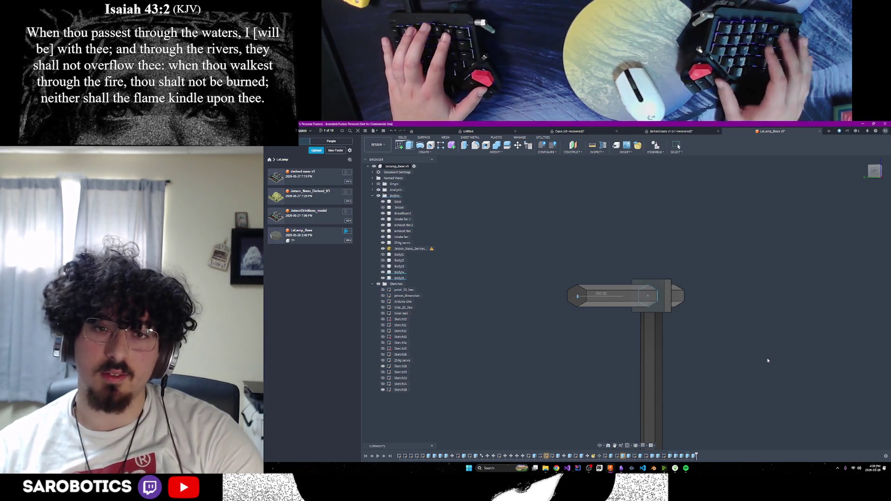
Orbit to the opposite hexagonal end face and extrude it 34 mm as a join.
scroll(789, 408, "down", 2)
left_click(599, 445)
left_click_drag(608, 404, 650, 395)
key("Escape")
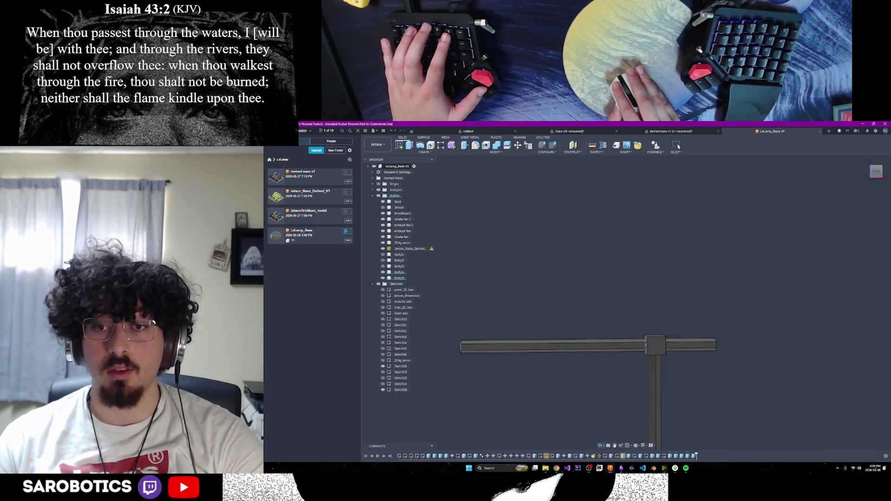
mouse_move(651, 395)
middle_mouse_down("shift")
mouse_move(643, 386)
mouse_move(629, 439)
mouse_move(659, 411)
middle_mouse_up("shift")
left_click(640, 333)
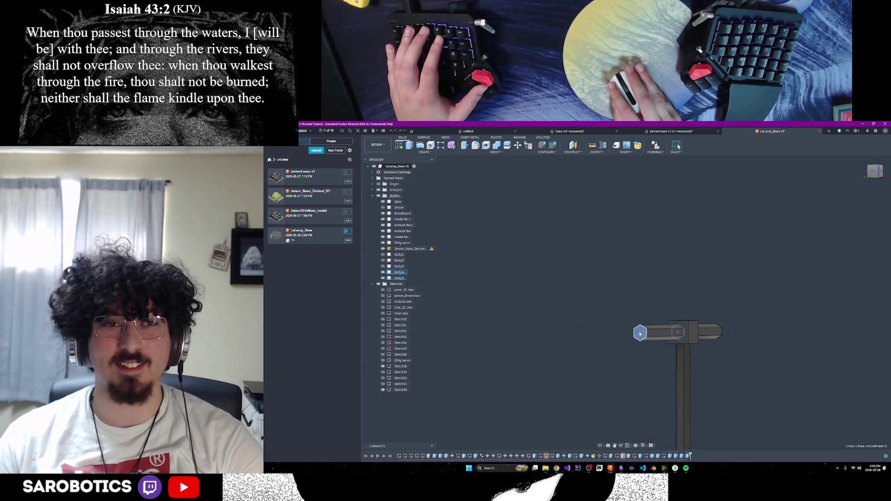
left_click(409, 146)
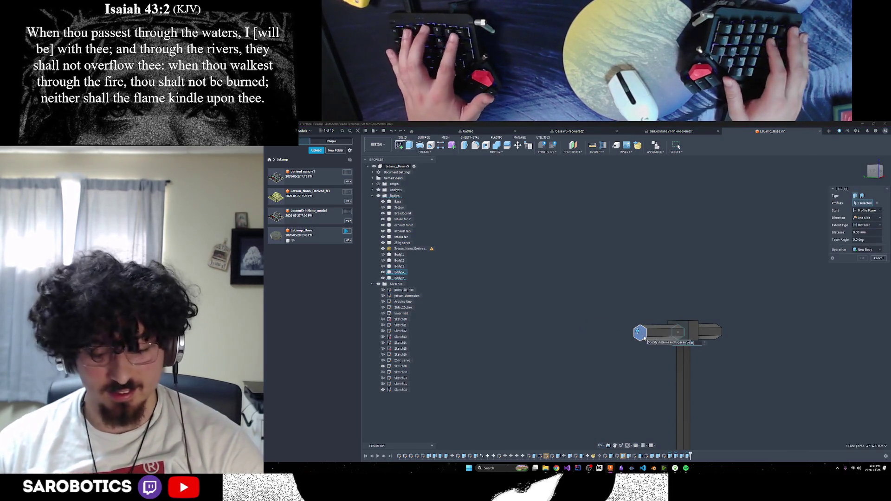
type("34")
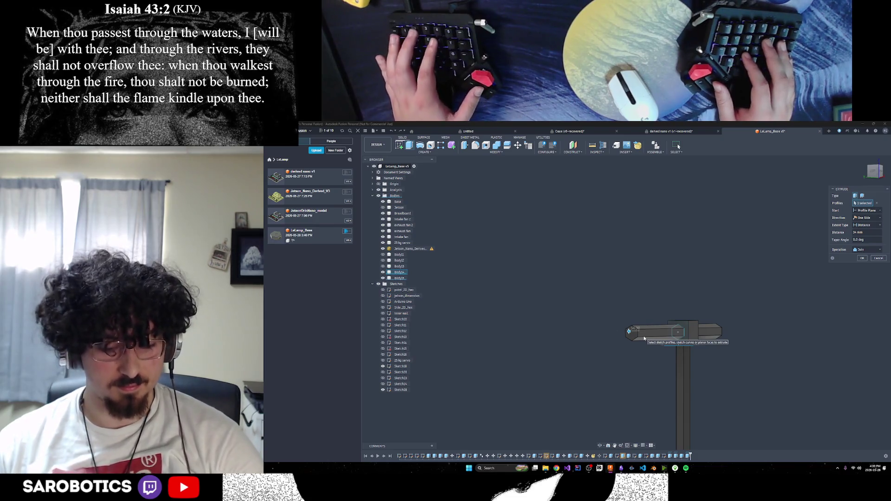
key("Return")
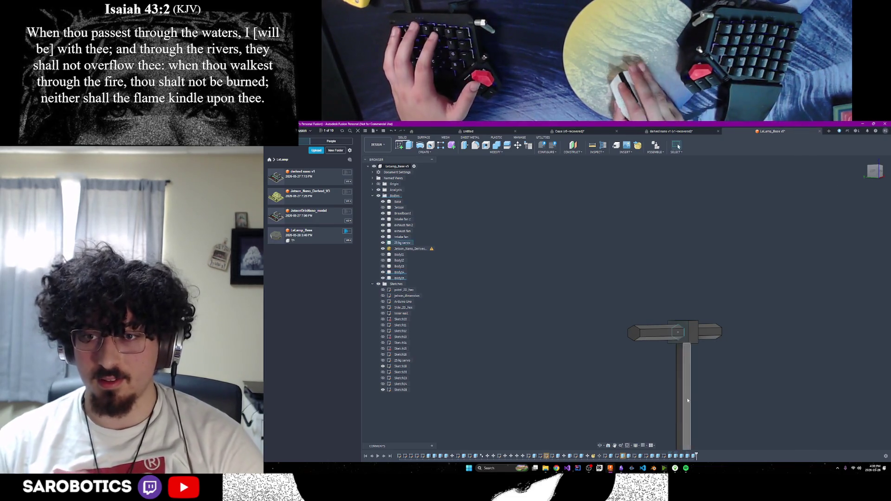
mouse_move(697, 367)
middle_mouse_down()
mouse_move(688, 353)
mouse_move(618, 333)
middle_mouse_up()
middle_click_drag(607, 299, 622, 297, "shift")
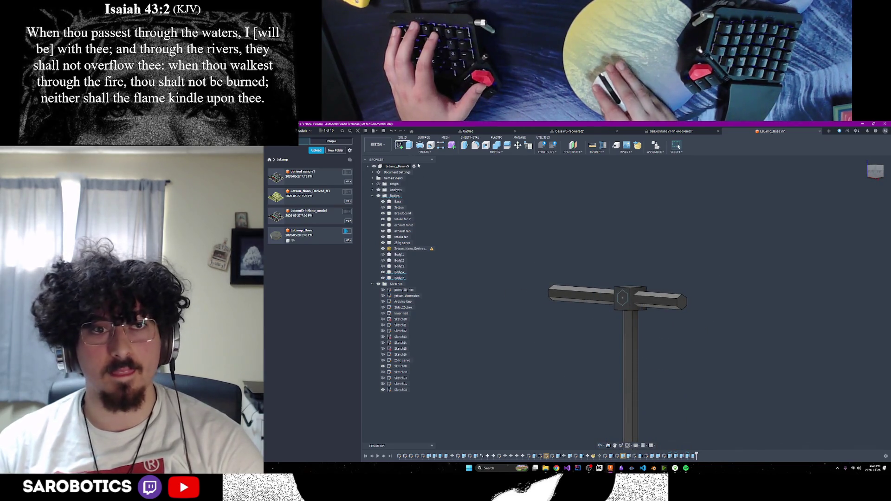
mouse_move(617, 425)
middle_mouse_down("shift")
mouse_move(642, 394)
mouse_move(631, 404)
mouse_move(642, 378)
middle_mouse_up("shift")
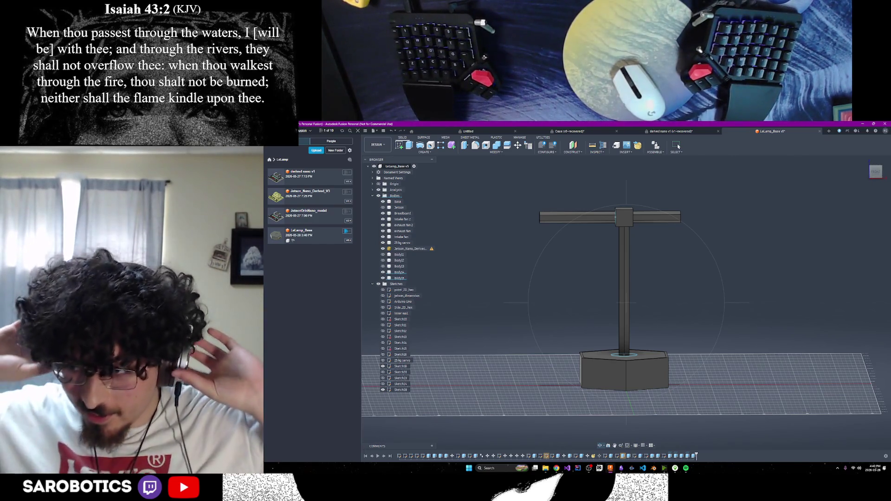
mouse_move(720, 312)
middle_mouse_down("shift")
mouse_move(733, 288)
mouse_move(729, 325)
mouse_move(743, 306)
mouse_move(733, 341)
middle_mouse_up("shift")
mouse_move(643, 281)
middle_mouse_down("shift")
mouse_move(640, 297)
mouse_move(636, 279)
mouse_move(638, 306)
mouse_move(627, 287)
mouse_move(634, 334)
mouse_move(613, 297)
mouse_move(619, 281)
mouse_move(622, 304)
middle_mouse_up("shift")
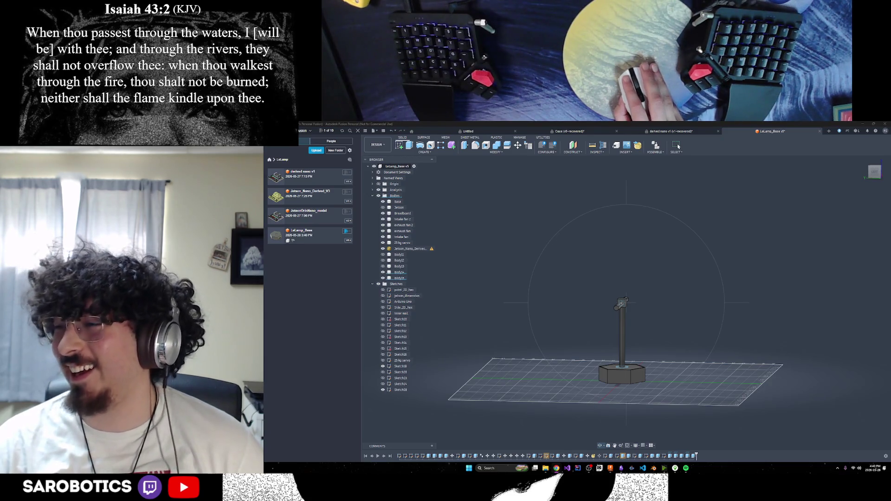
mouse_move(679, 147)
middle_mouse_down("shift")
mouse_move(678, 158)
mouse_move(678, 137)
mouse_move(678, 146)
middle_mouse_up("shift")
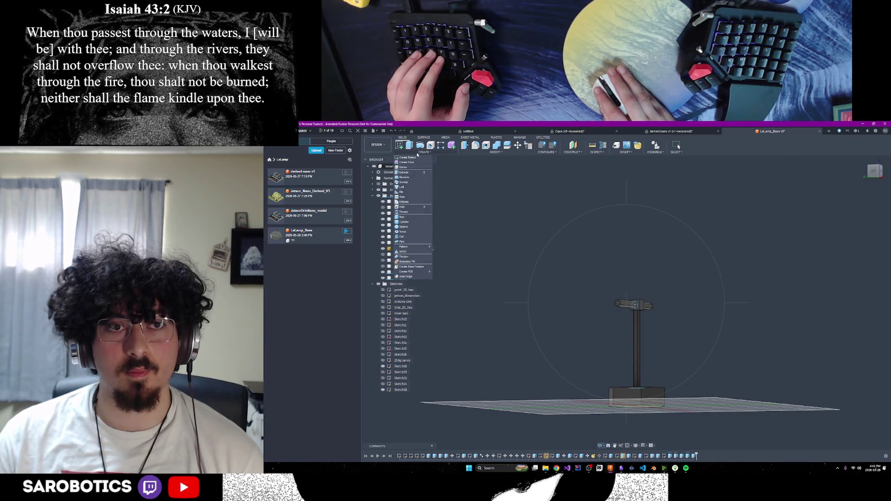
middle_click_drag(678, 146, 678, 146, "shift")
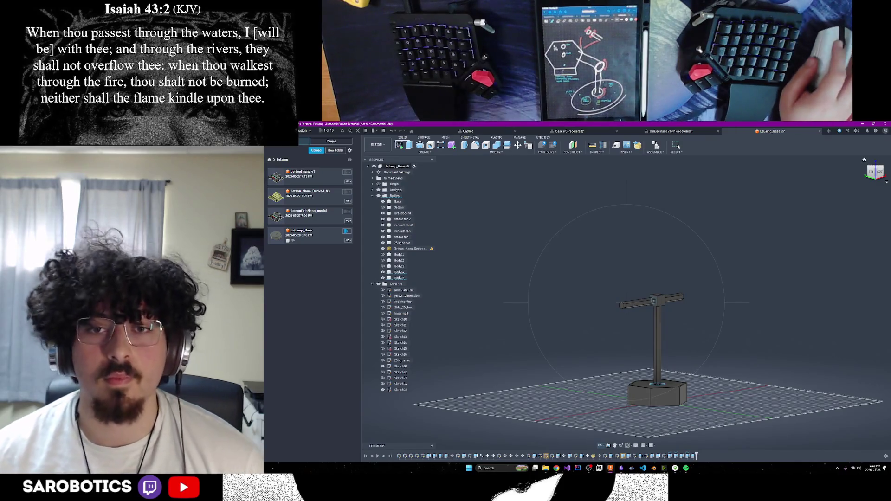
key("F6")
key("ctrl+shift+f")
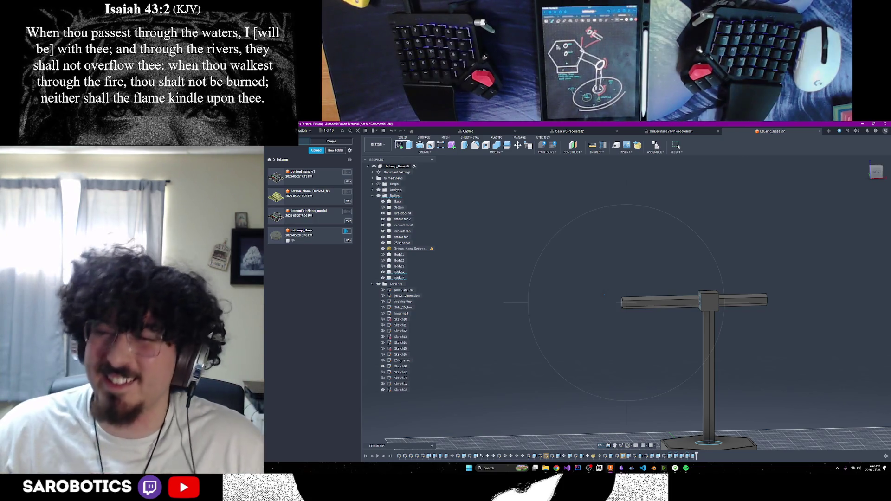
left_click_drag(541, 262, 580, 278)
Check the lamp from the front and home views, then orbit to a low side view.
key("Home")
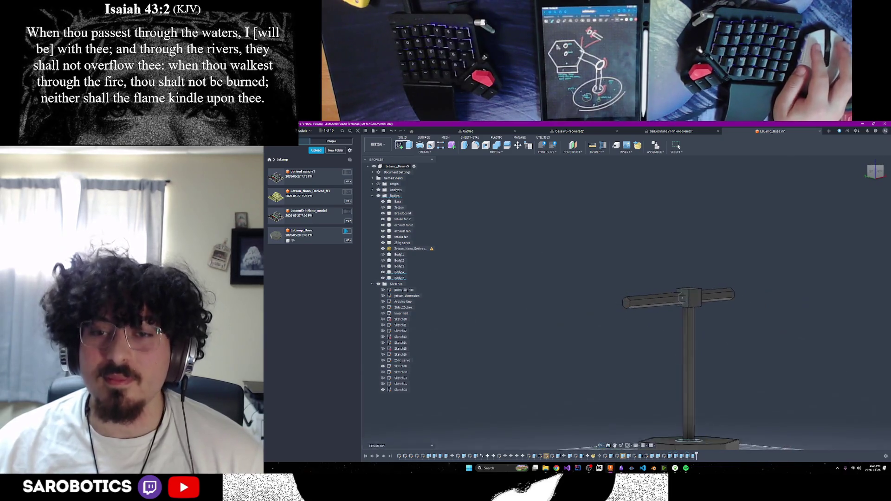
key("Home")
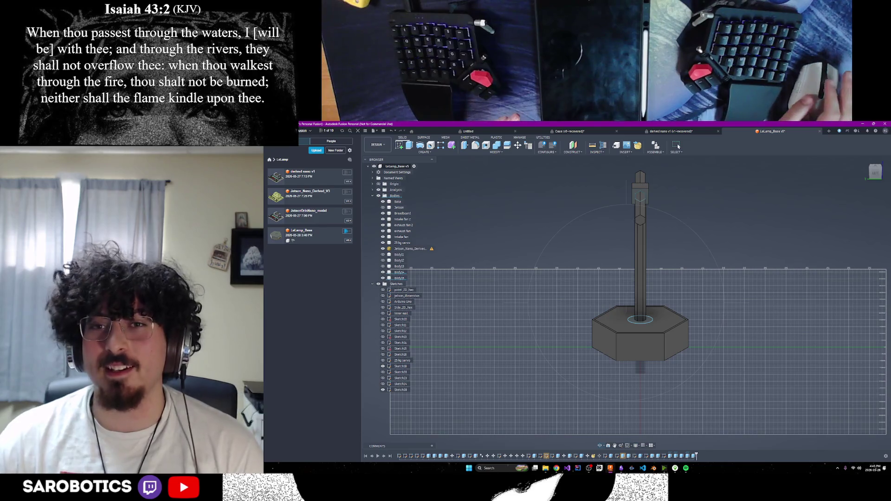
middle_click_drag(678, 146, 678, 146, "shift")
Start an extrude on the arm's end face, then cancel it unchanged.
left_click(413, 146)
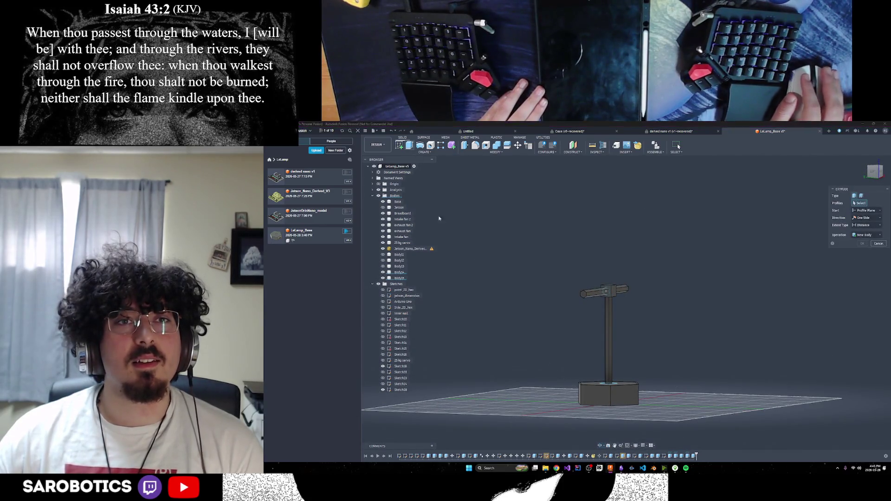
left_click(583, 295)
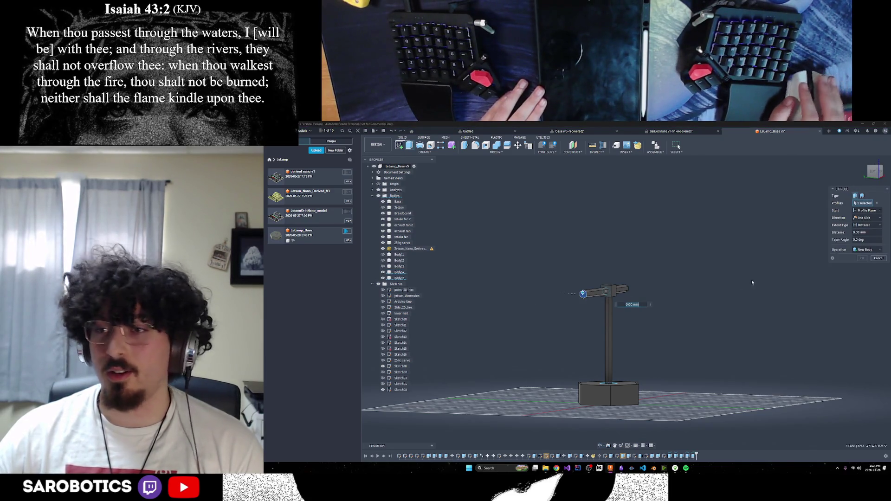
key("Escape")
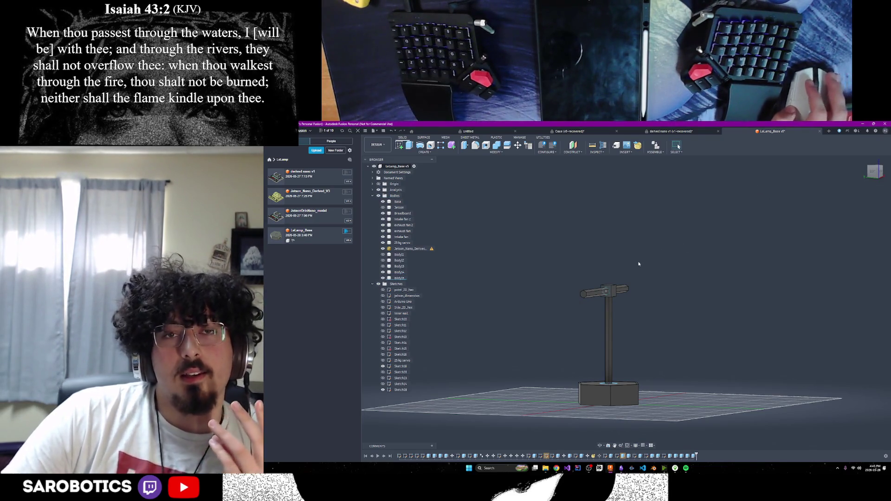
Orbit the lamp, select the top face of the post's cube, and view it face-on.
middle_click_drag(603, 394, 613, 441, "shift")
mouse_move(603, 324)
middle_mouse_down("shift")
mouse_move(613, 297)
mouse_move(612, 311)
mouse_move(622, 297)
mouse_move(608, 334)
mouse_move(622, 371)
middle_mouse_up("shift")
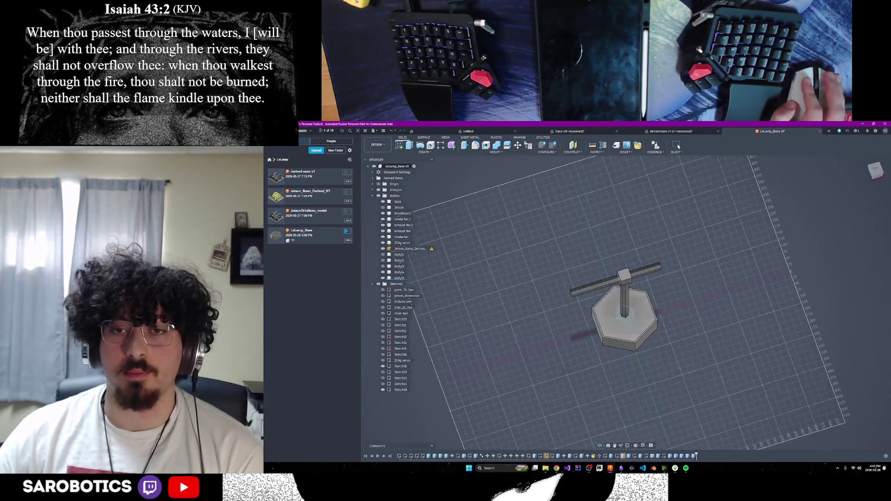
scroll(608, 301, "up", 5)
middle_click_drag(608, 302, 608, 325, "shift")
right_click(608, 304)
key("Escape")
left_click(605, 255)
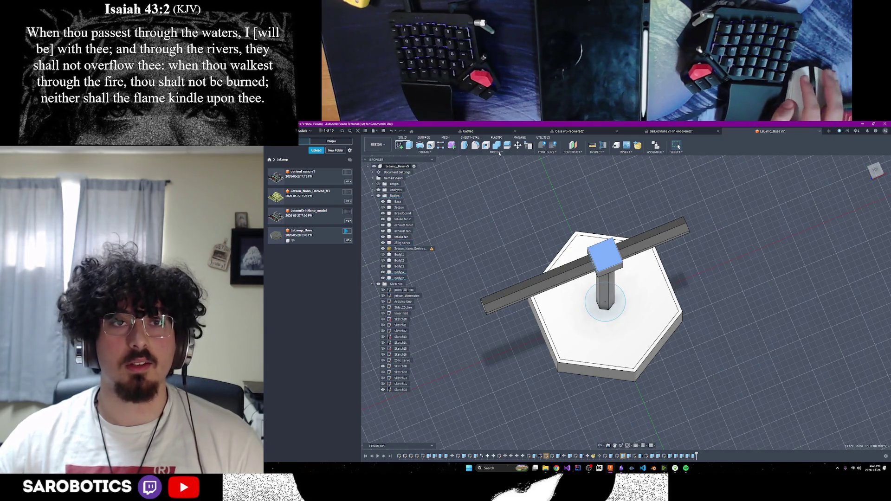
left_click(608, 446)
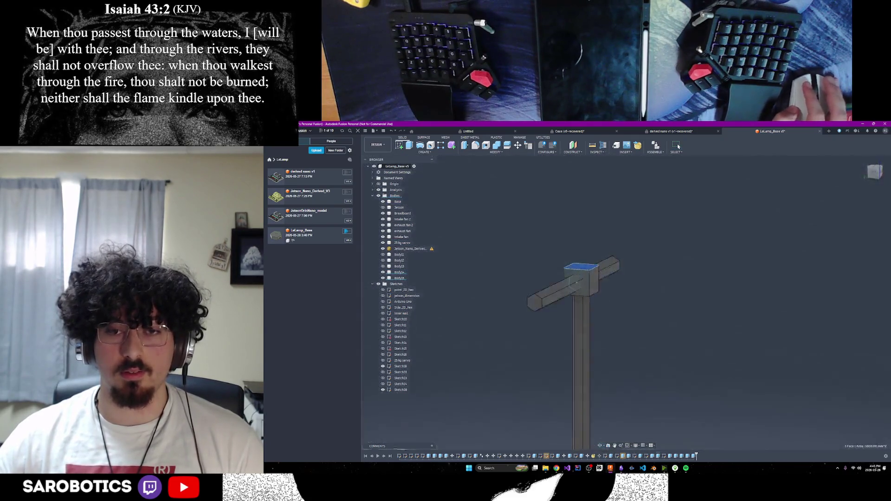
right_click(605, 360)
left_click(603, 350)
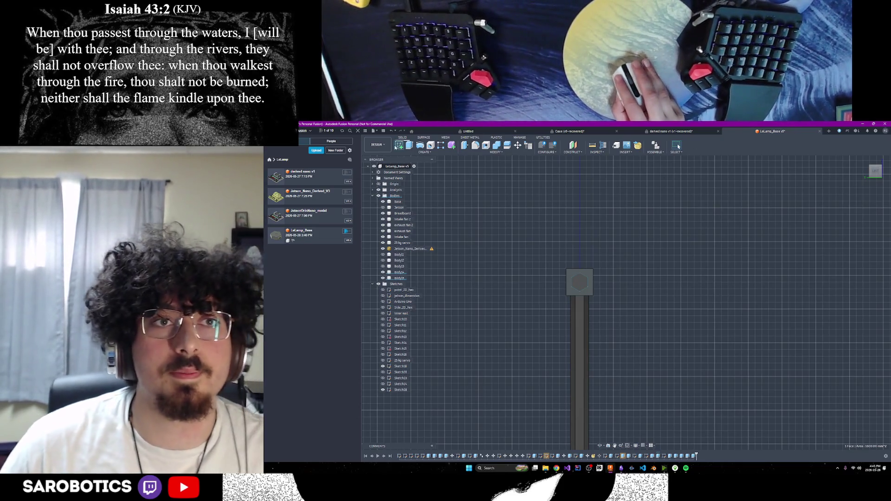
Start a new sketch on the arm's end face, viewed from the left side.
middle_click_drag(663, 177, 573, 222, "shift")
key("s")
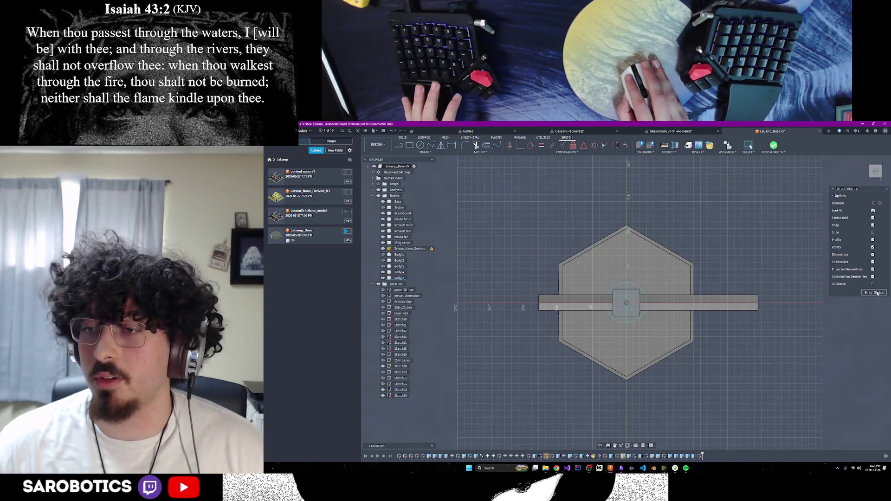
key("ctrl+z")
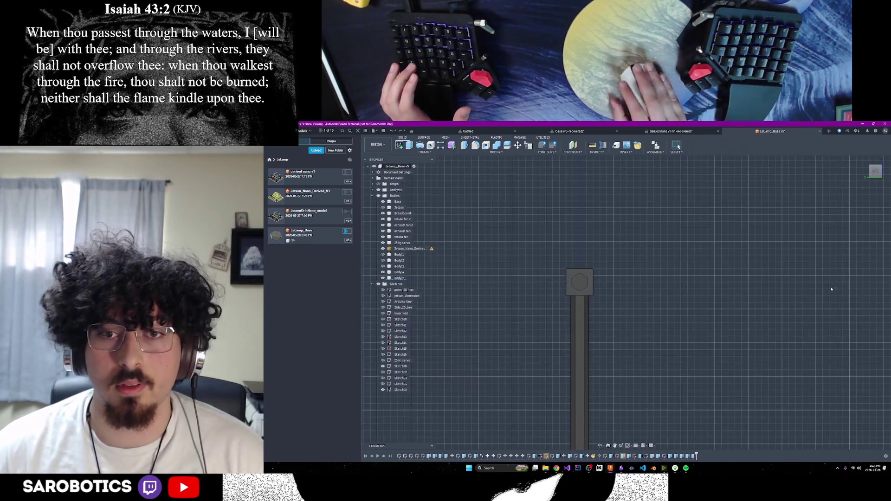
middle_click_drag(622, 325, 627, 278, "shift")
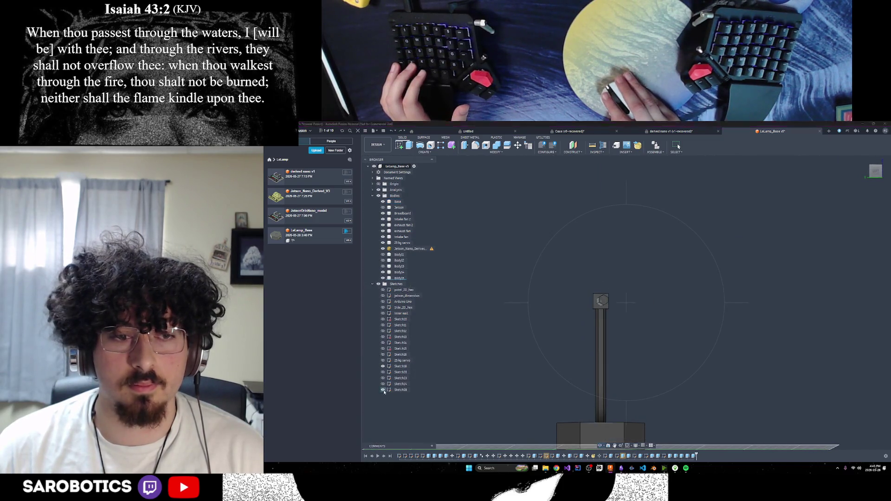
left_click(399, 146)
left_click(605, 301)
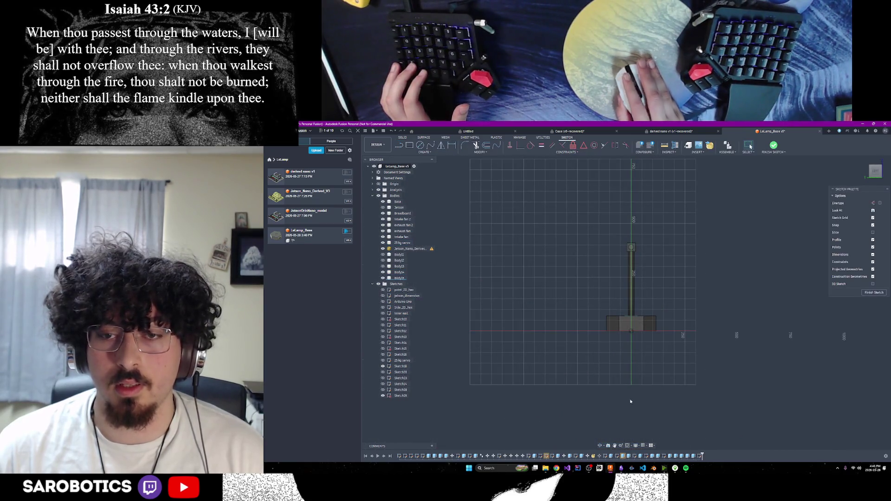
mouse_move(627, 250)
middle_mouse_down("shift")
mouse_move(622, 260)
mouse_move(616, 253)
middle_mouse_up("shift")
scroll(615, 253, "up", 5)
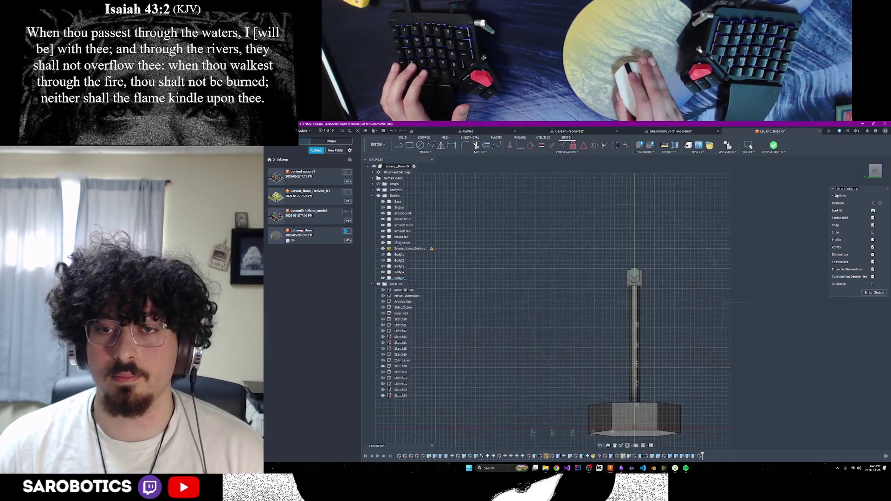
left_click(875, 173)
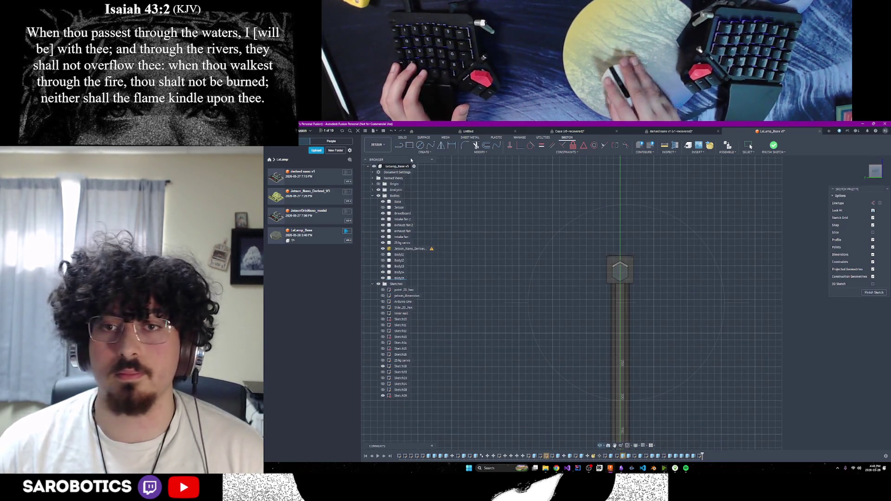
Draw a 20 by 20 mm rectangle at the post top and finish the sketch.
key("r")
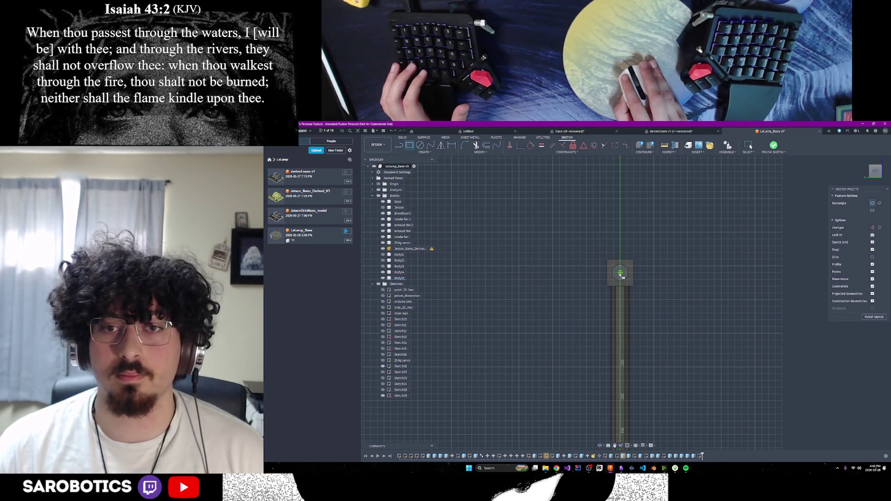
left_click(601, 272)
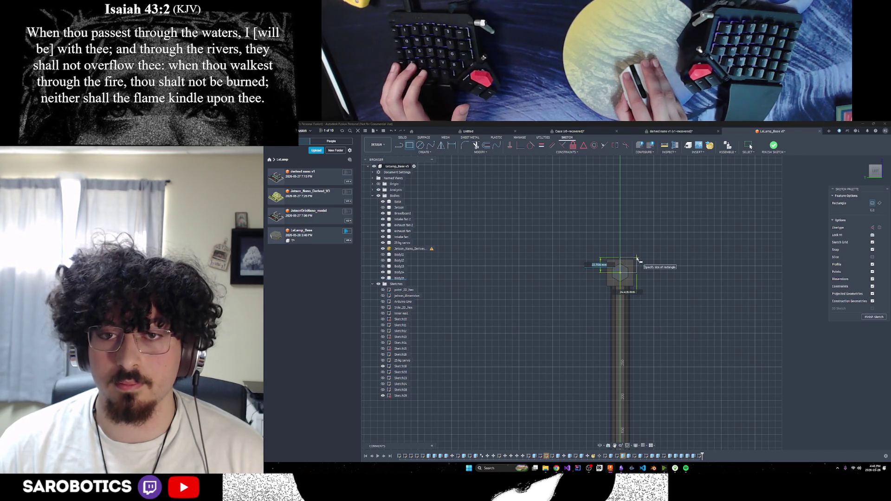
type("30")
key("Tab")
type("20")
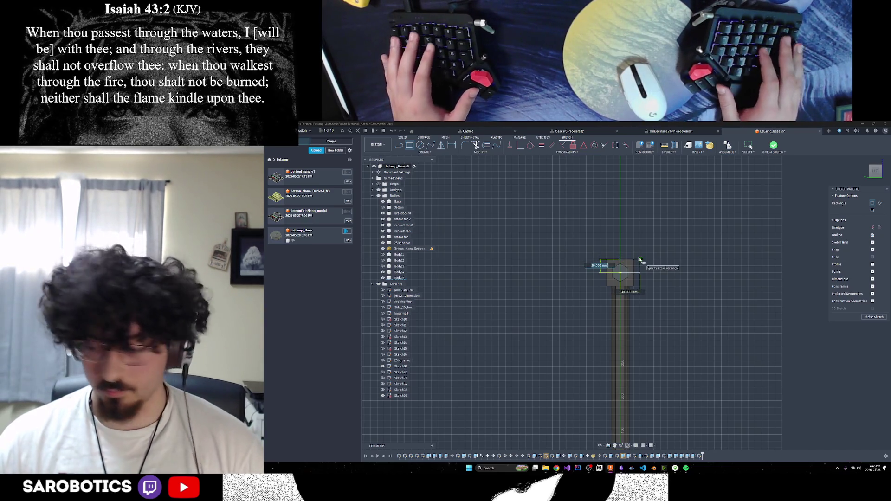
key("Tab")
key("Return")
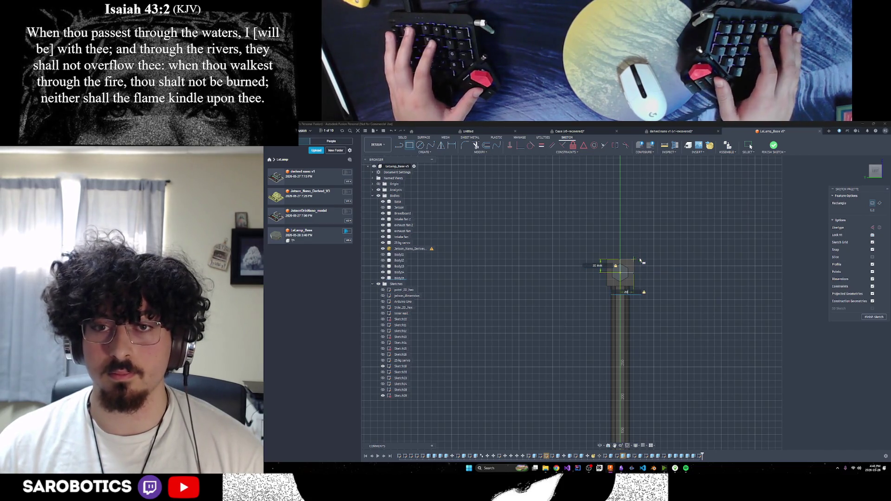
key("Escape")
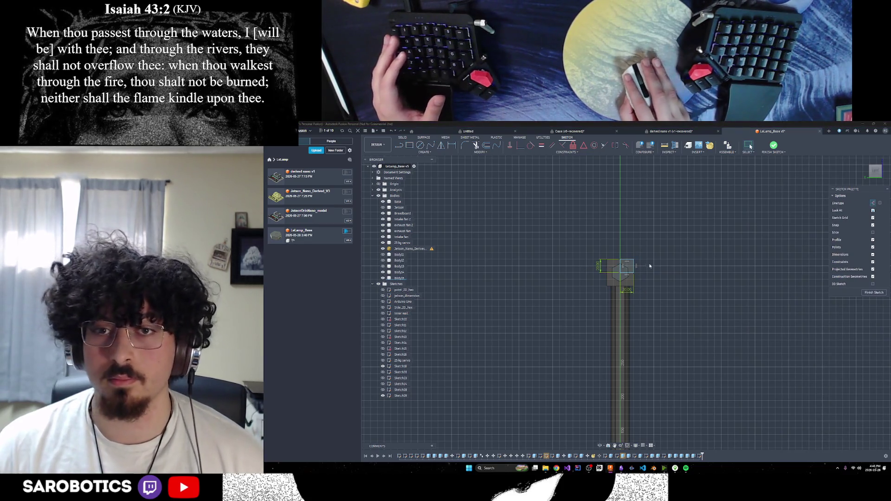
left_click(622, 263)
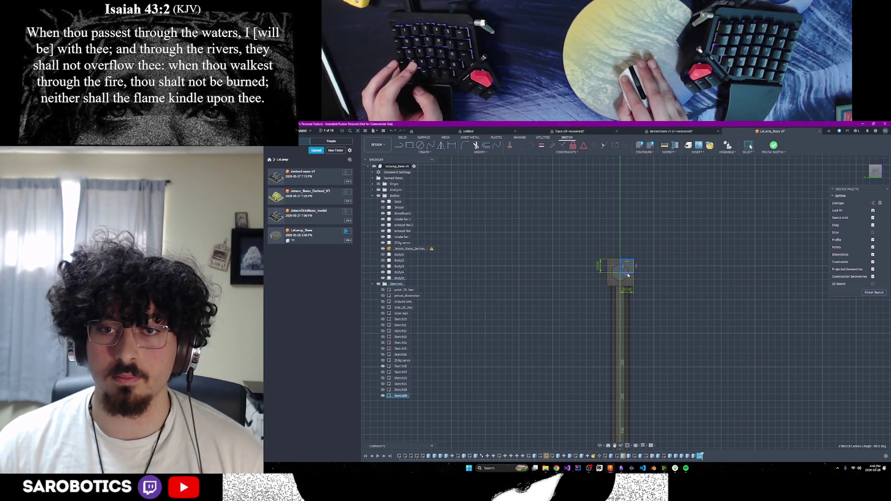
left_click(635, 268)
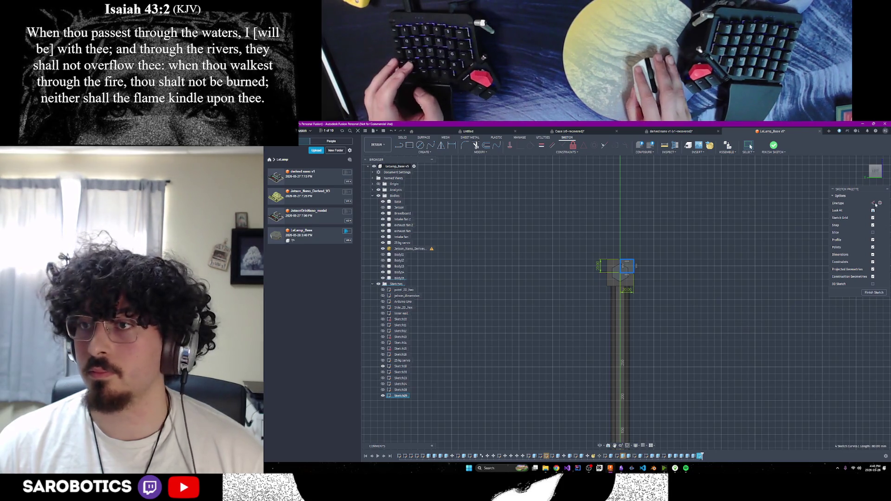
left_click(875, 293)
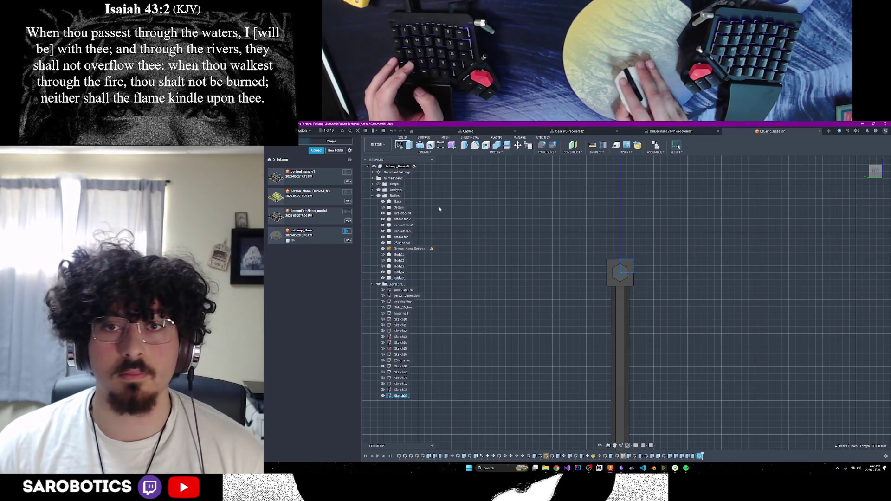
Start another sketch with a 40 by 40 mm rectangle anchored at the hex sketch's corner.
left_click(399, 146)
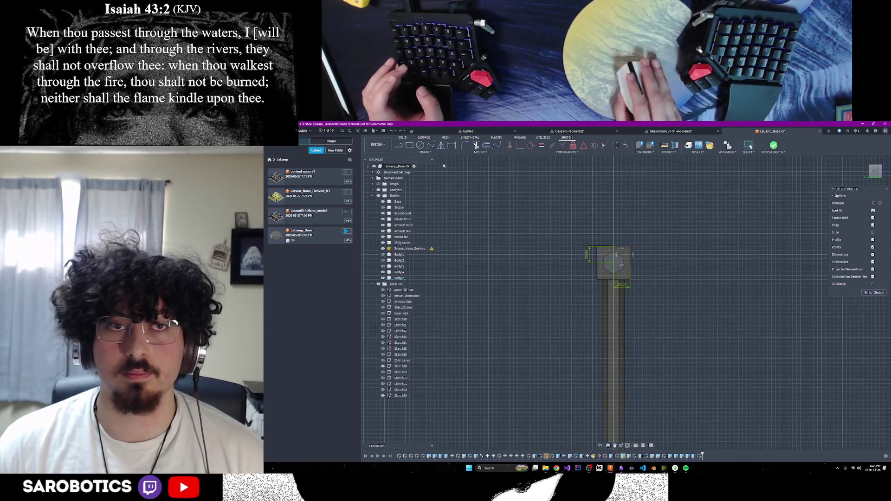
left_click(409, 146)
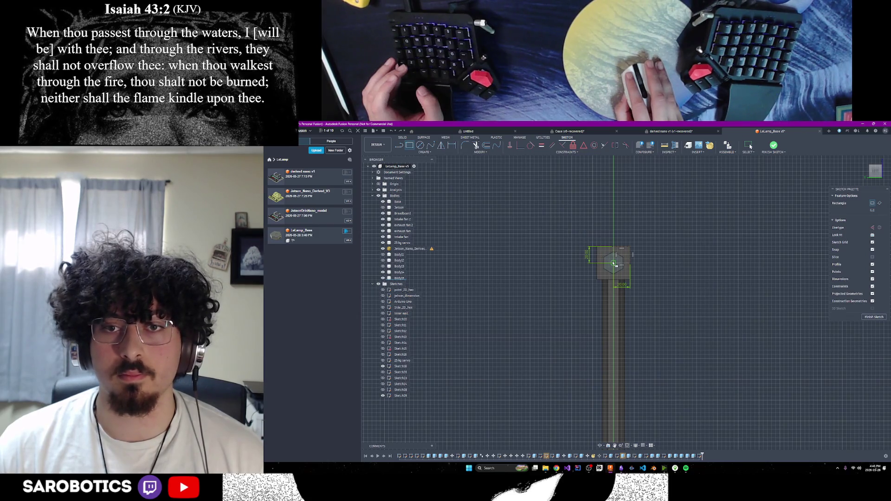
left_click(630, 246)
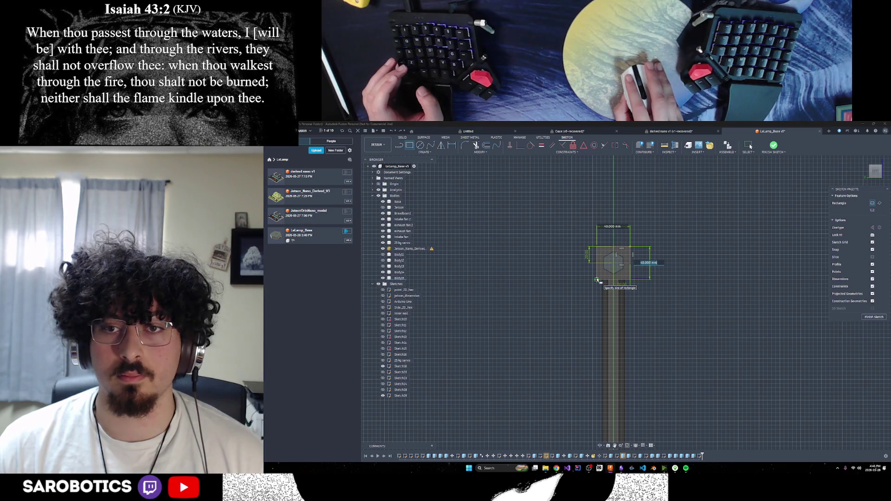
key("Tab")
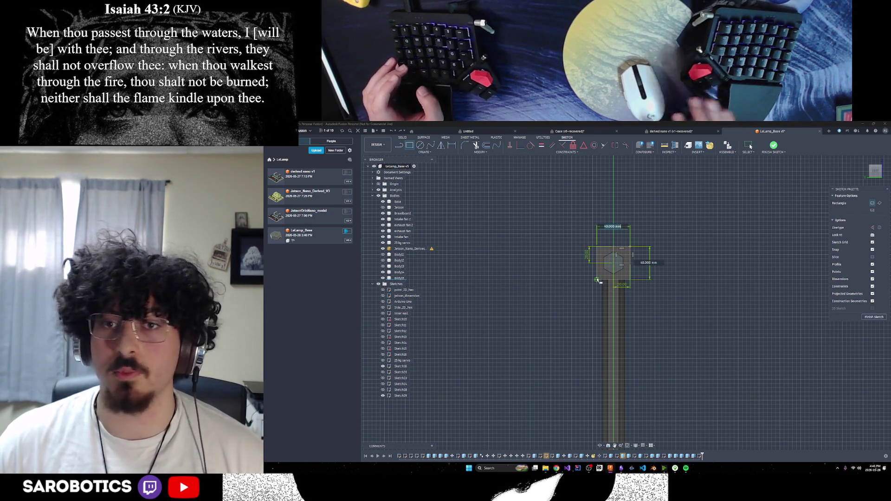
key("Return")
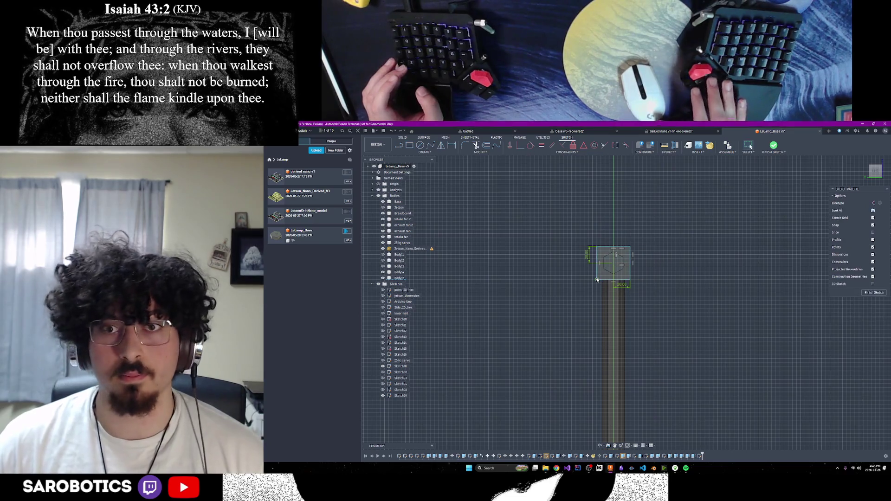
scroll(608, 313, "down", 2)
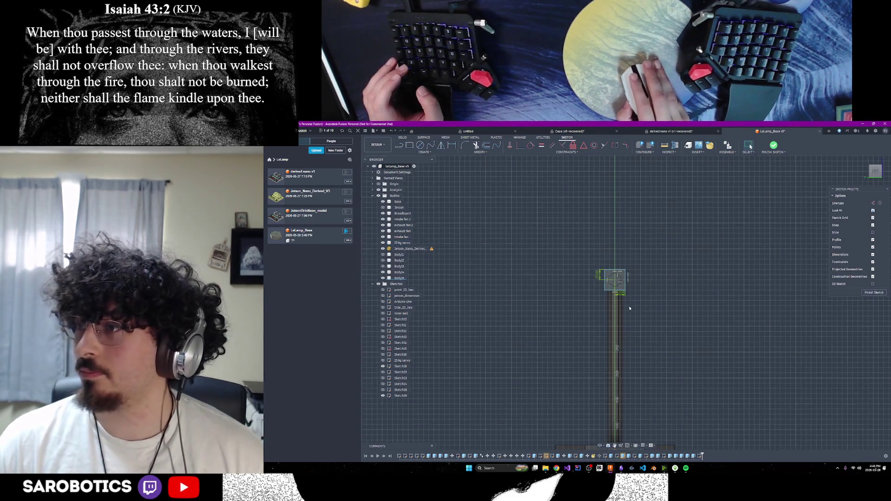
scroll(626, 260, "down", 1)
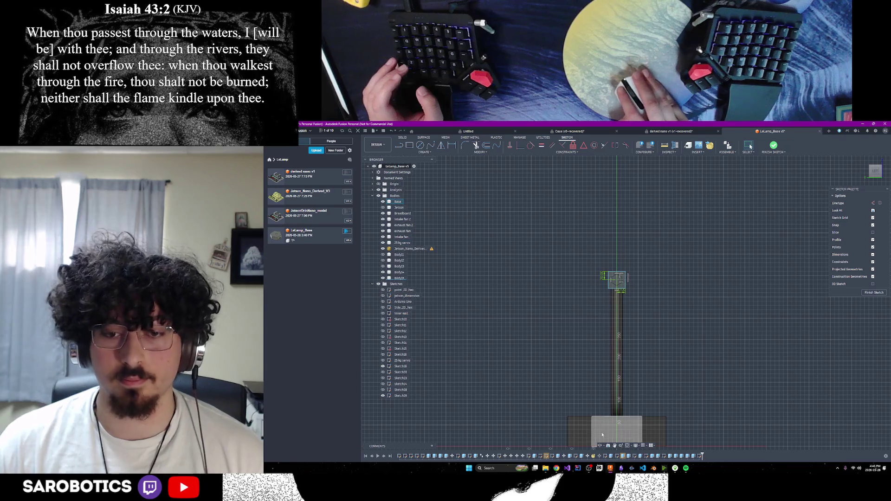
Zoom onto the lamp head and select the square profile for extrusion.
middle_click_drag(626, 260, 627, 254, "shift")
mouse_move(615, 285)
middle_mouse_down("shift")
mouse_move(760, 444)
mouse_move(627, 311)
middle_mouse_up("shift")
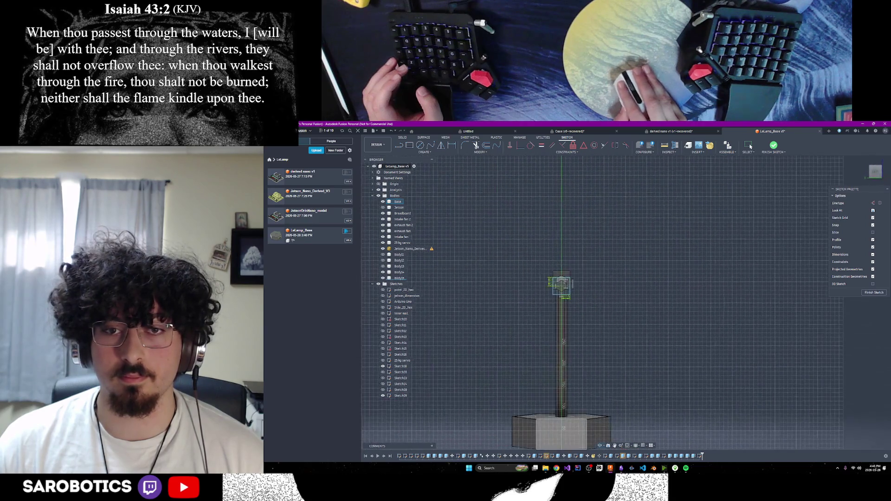
mouse_move(564, 286)
middle_mouse_down()
mouse_move(623, 300)
mouse_move(626, 448)
middle_mouse_up()
scroll(622, 299, "up", 2)
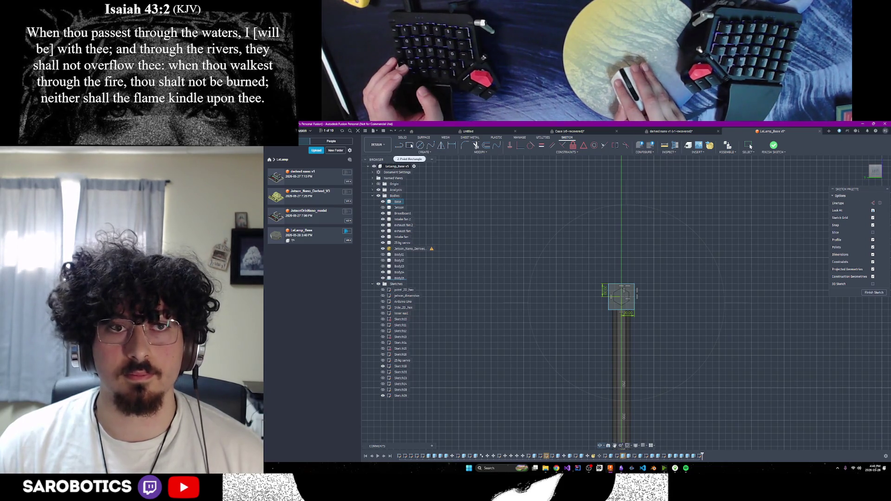
middle_click_drag(626, 449, 596, 366, "shift")
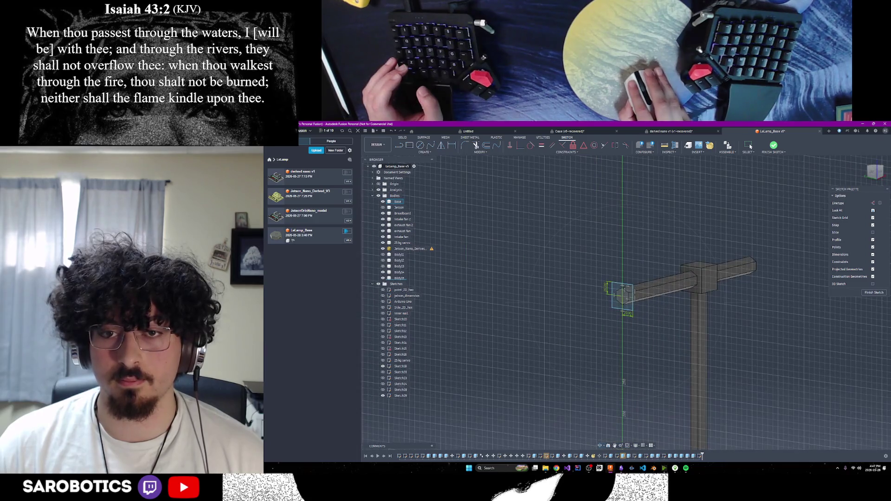
left_click(623, 298)
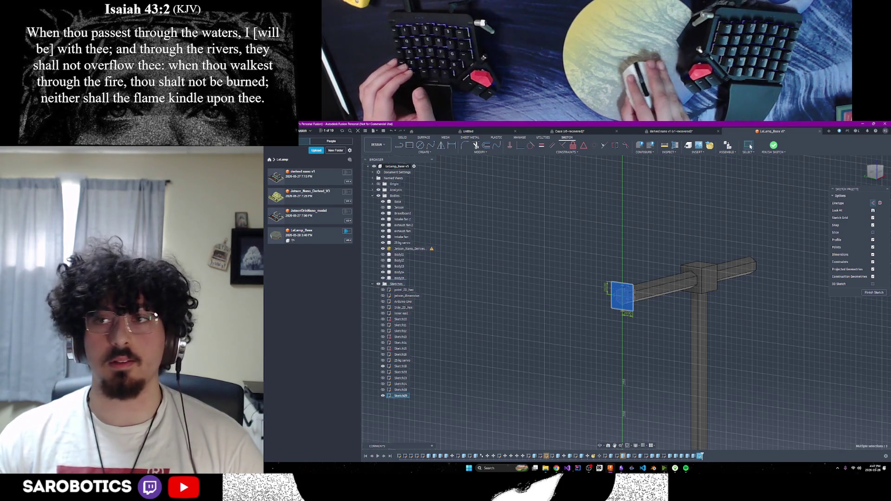
key("e")
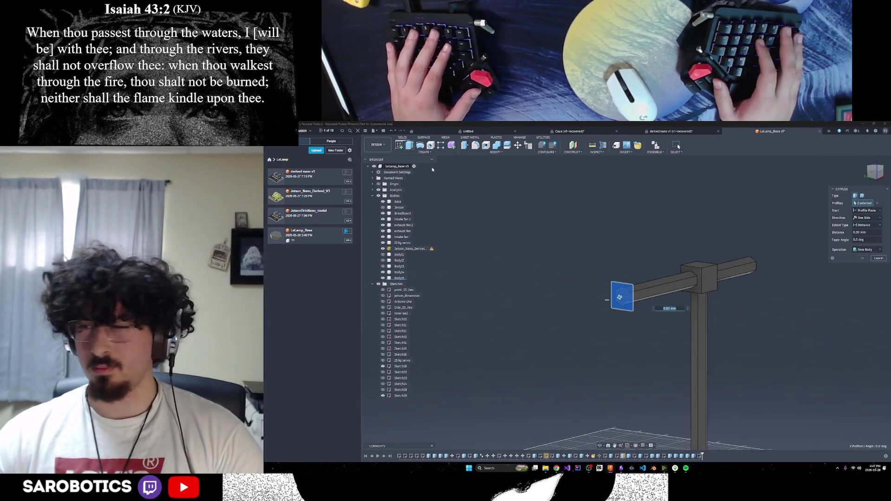
Confirm the 40 mm box extrusion and snap to a flat side view of the arm.
key("Return")
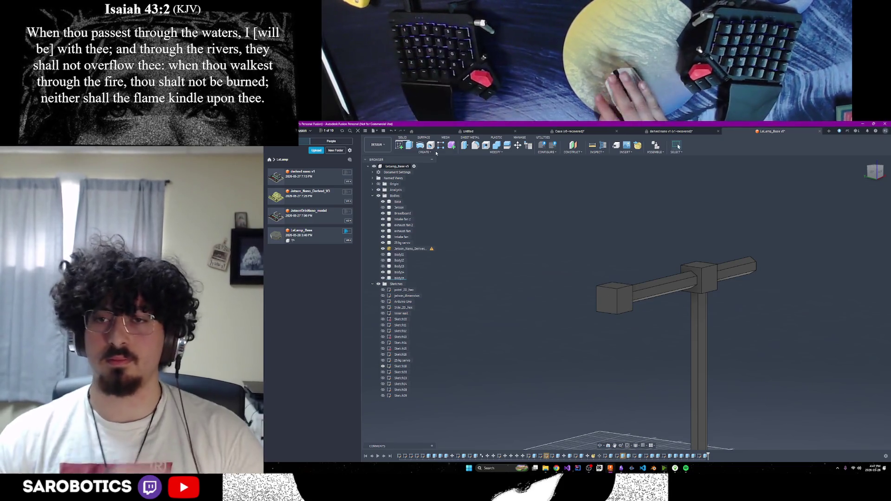
left_click(602, 447)
mouse_move(627, 348)
left_mouse_down()
mouse_move(647, 399)
mouse_move(710, 372)
mouse_move(693, 418)
left_mouse_up()
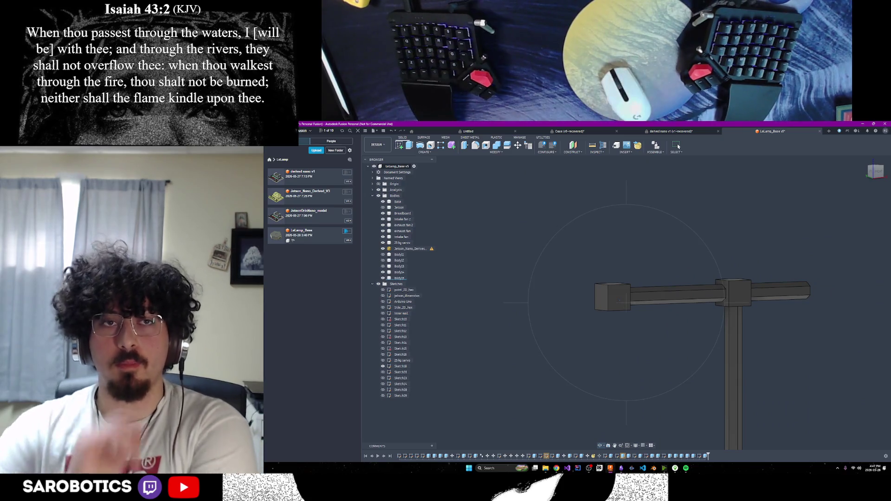
mouse_move(694, 417)
left_mouse_down()
mouse_move(820, 414)
mouse_move(789, 371)
left_mouse_up()
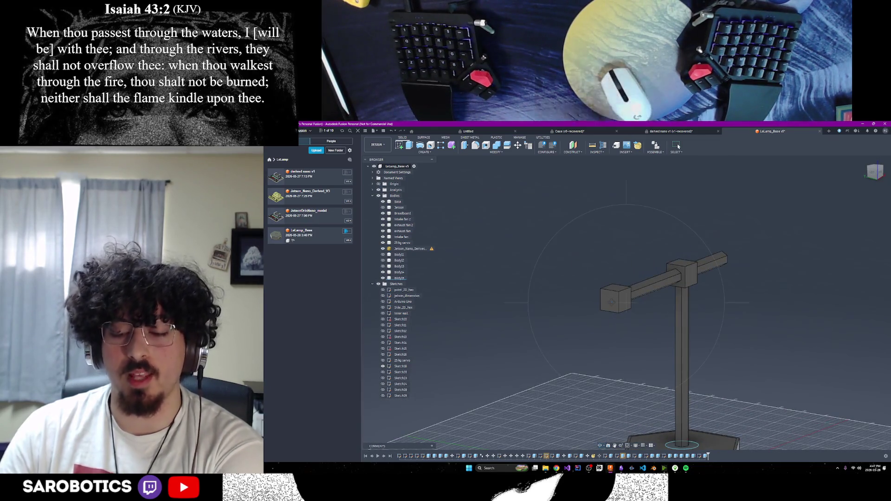
left_click(876, 170)
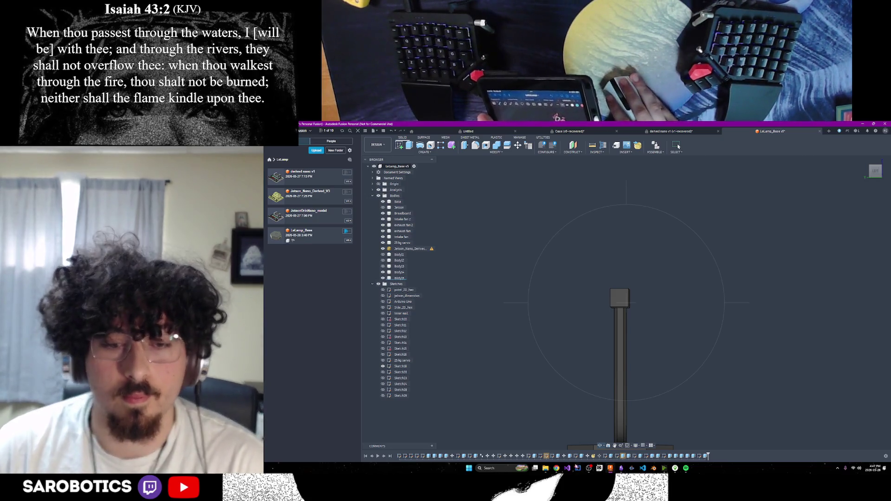
mouse_move(556, 468)
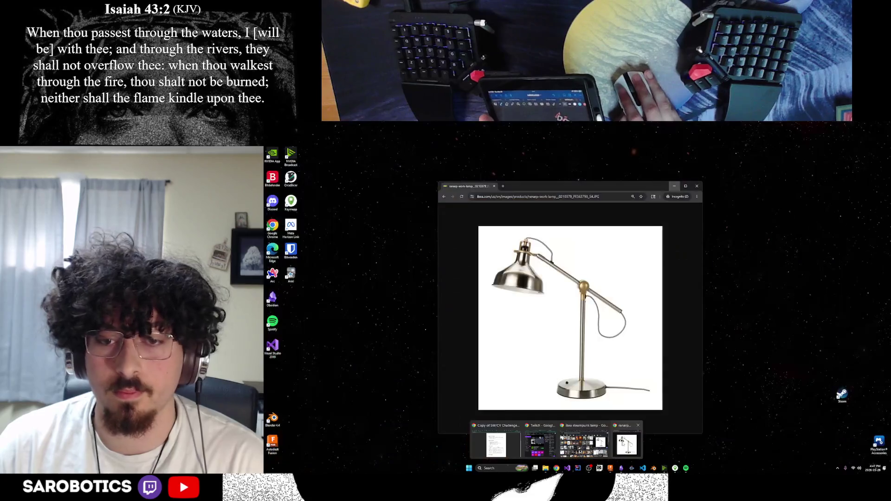
left_click(585, 445)
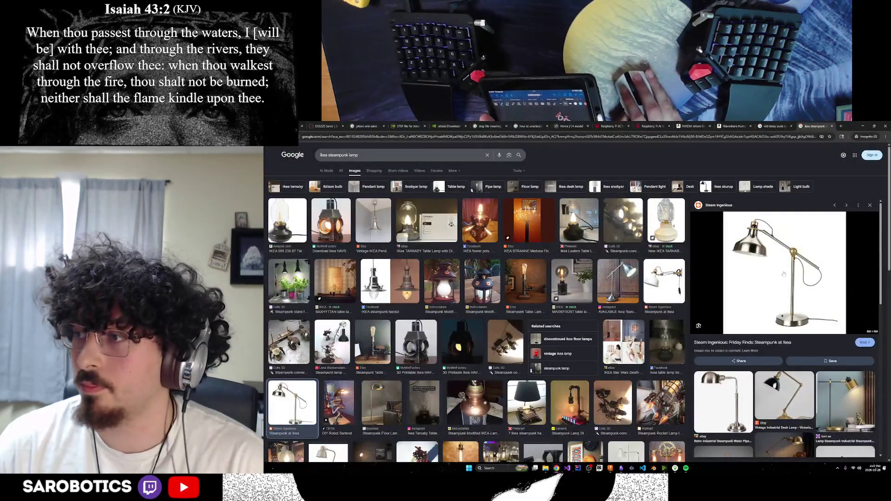
scroll(778, 244, "down", 1)
scroll(749, 249, "down", 3)
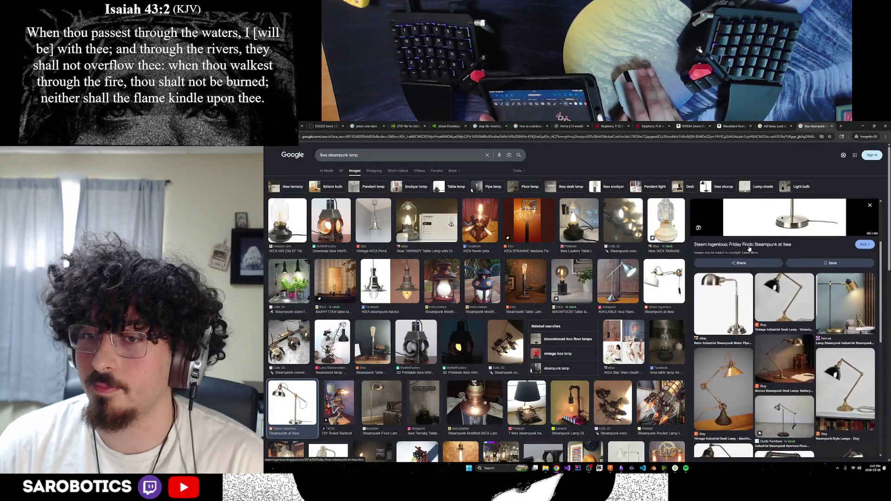
scroll(748, 249, "up", 4)
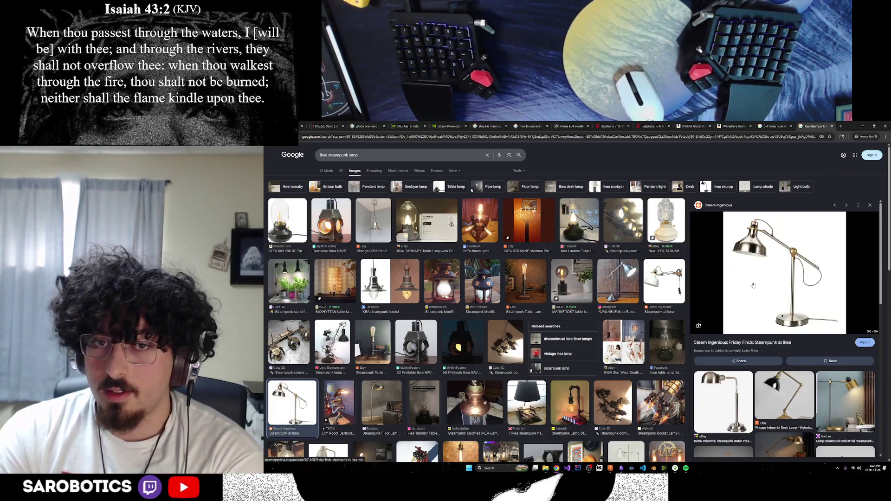
key("alt+Tab")
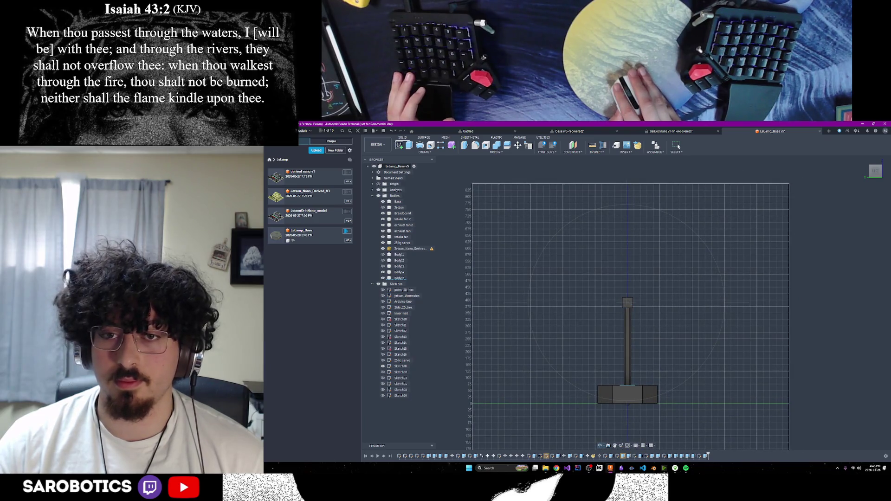
Start a sketch on the front plane and place an inscribed polygon centred at the origin.
left_click(399, 151)
left_click(603, 283)
left_click(630, 281)
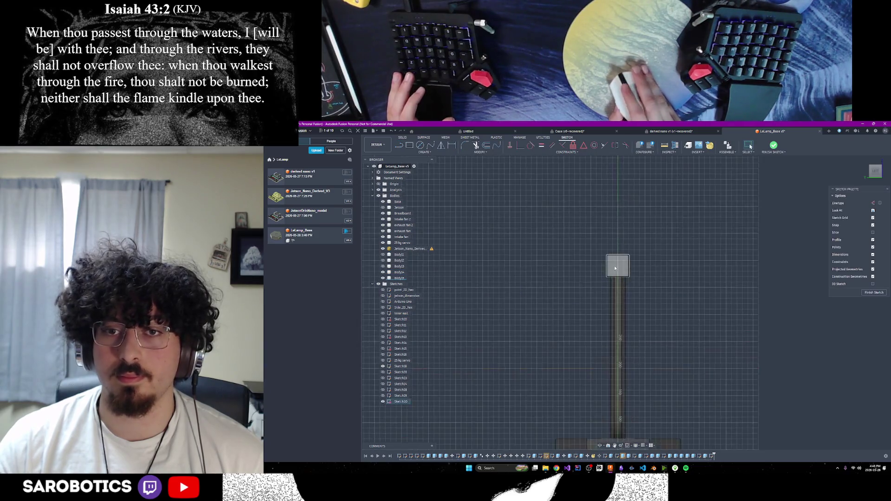
left_click(423, 152)
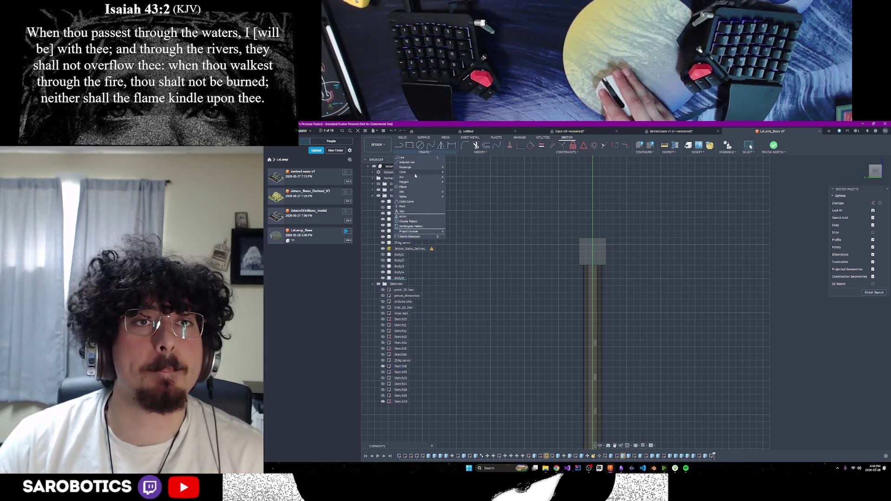
mouse_move(408, 181)
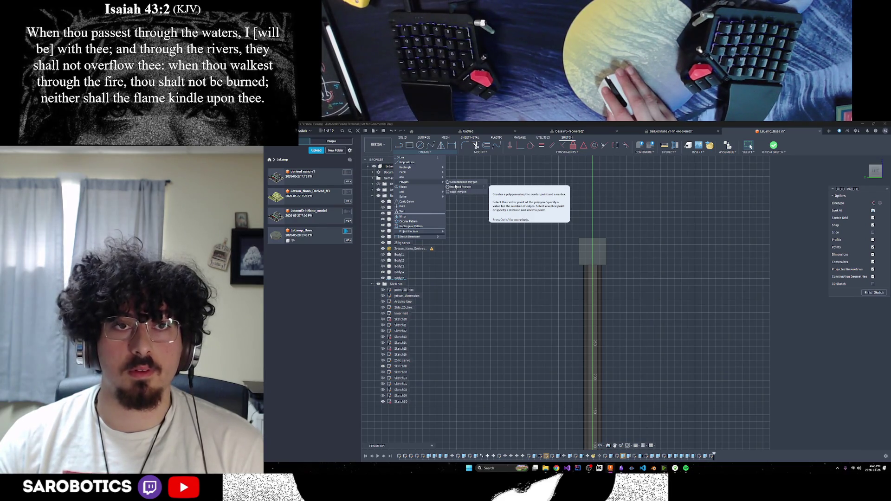
left_click(456, 186)
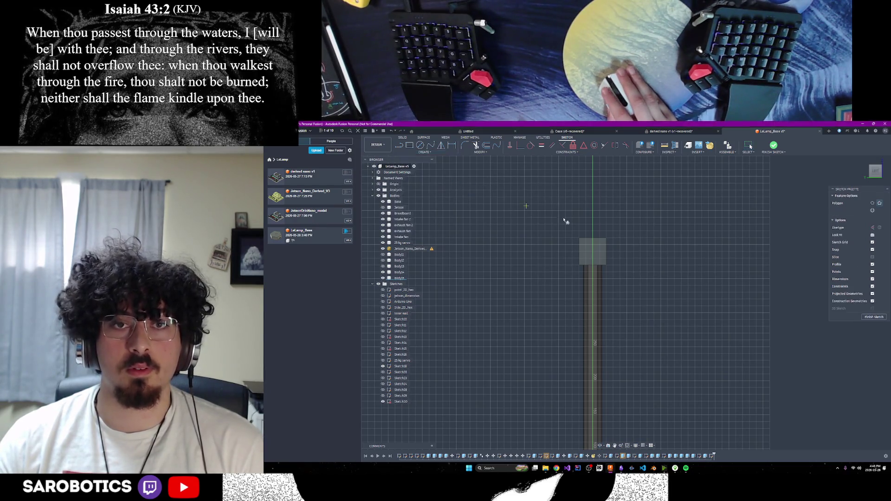
left_click(592, 251)
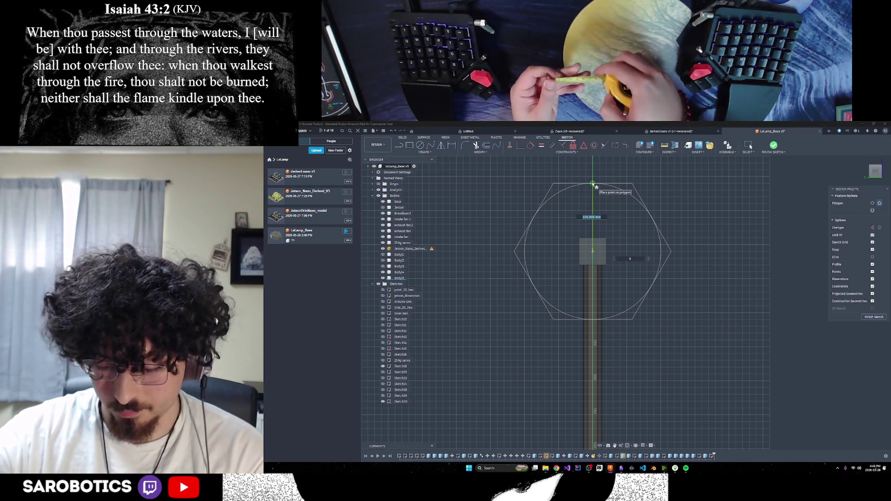
Give the hexagon a 150 mm diameter and check it against the lamp post.
type("95")
scroll(595, 186, "up", 2)
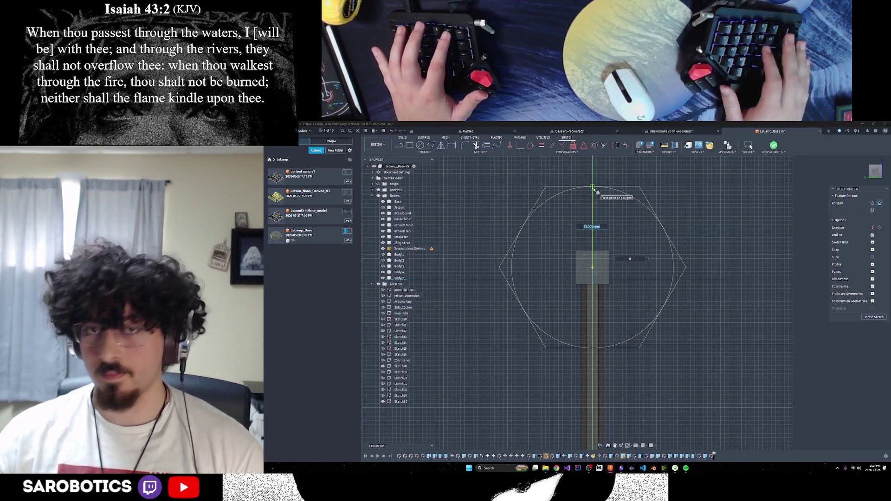
type("150")
key("Tab")
key("Return")
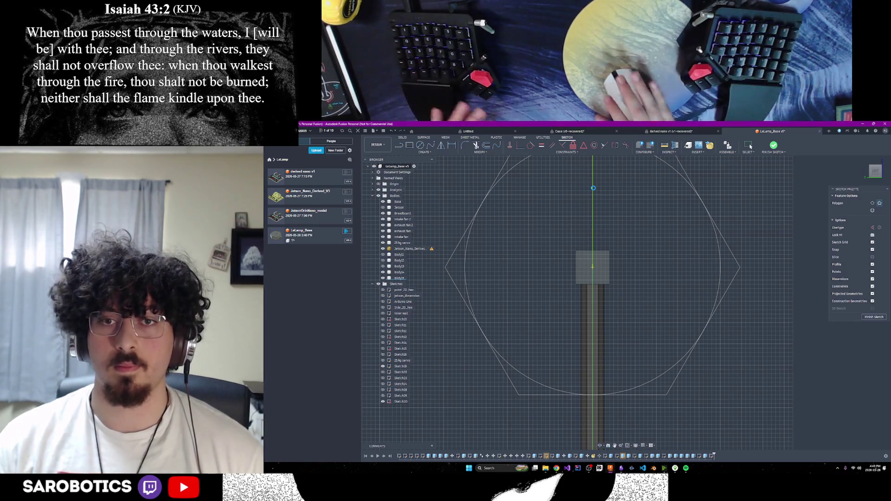
key("Escape")
scroll(597, 261, "down", 4)
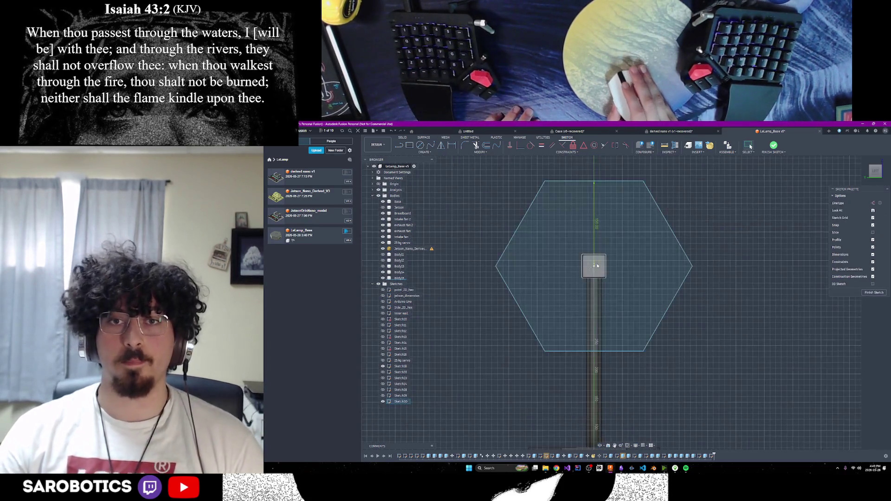
mouse_move(610, 399)
middle_mouse_down("shift")
mouse_move(606, 386)
mouse_move(645, 412)
middle_mouse_up("shift")
key("F6")
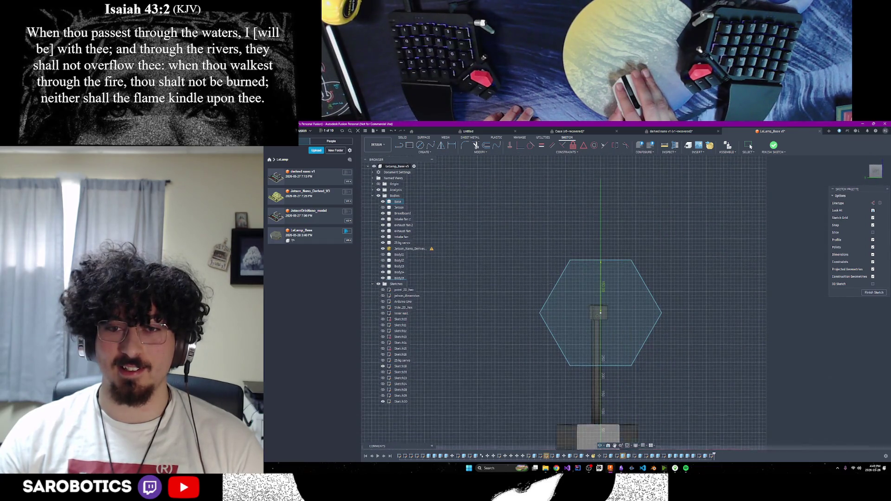
scroll(594, 341, "up", 5)
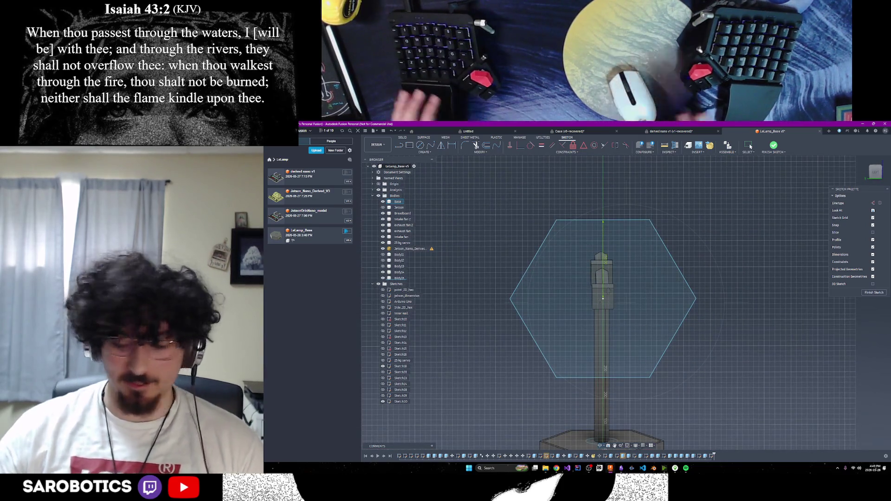
middle_click_drag(604, 297, 594, 302, "shift")
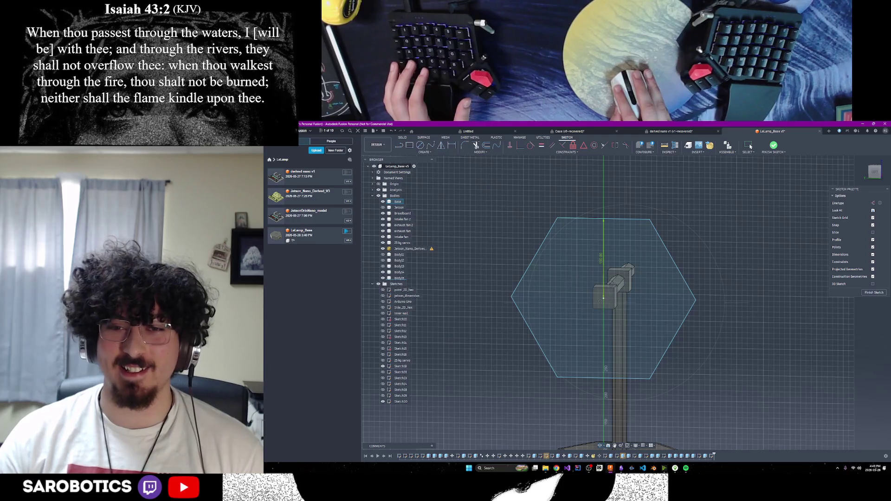
Undo the first hexagon and redraw it in a new sketch on the post top, sized 150/2.
right_click(618, 282)
left_click(632, 283)
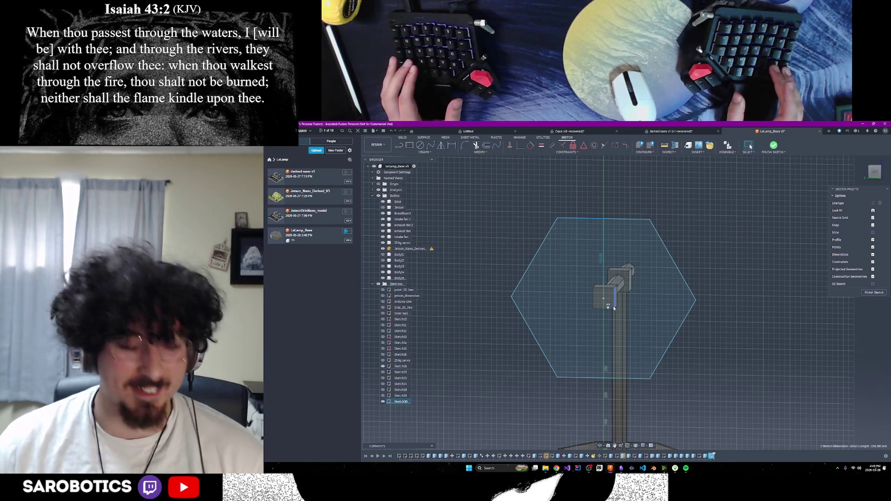
key("ctrl+z")
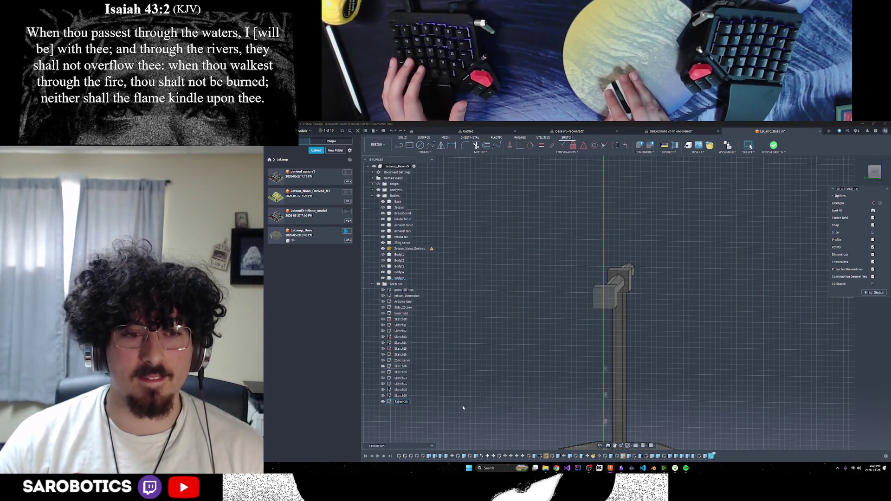
key("ctrl+z")
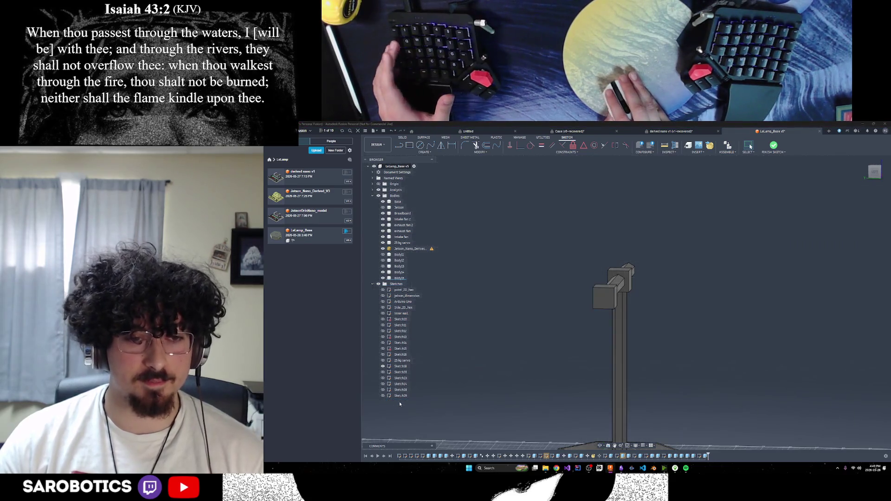
key("ctrl+y")
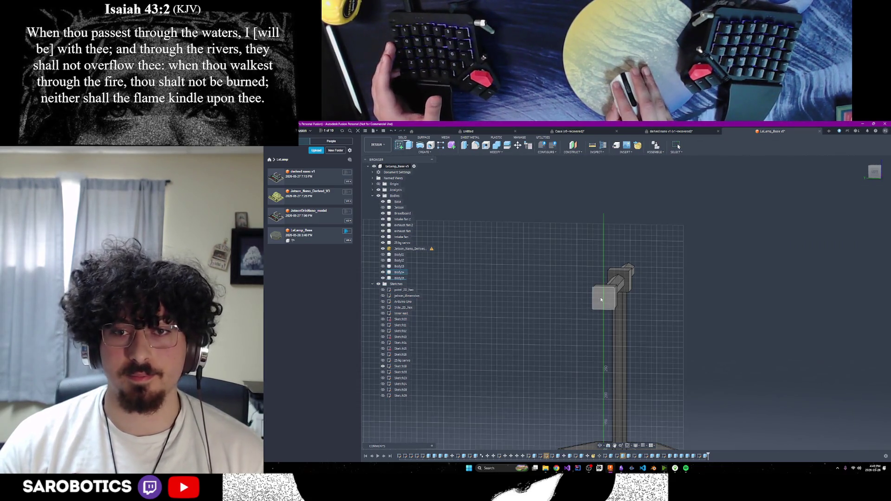
left_click(612, 308)
left_click(618, 278)
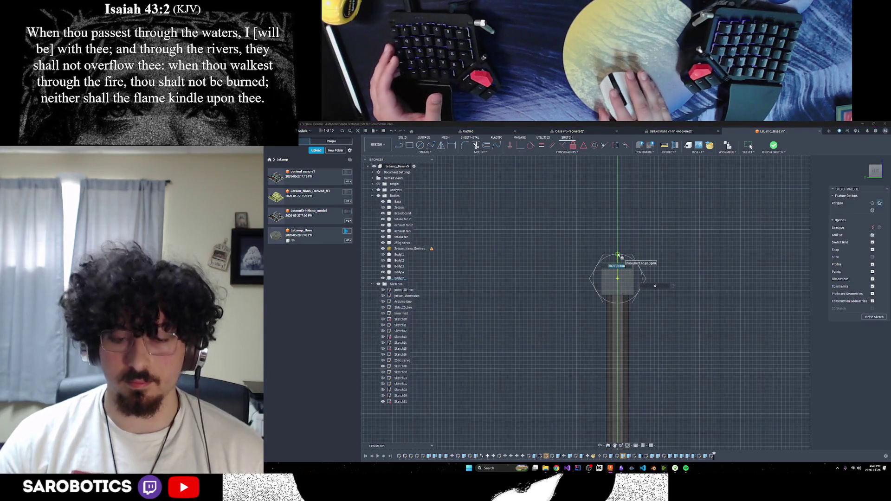
type("50.")
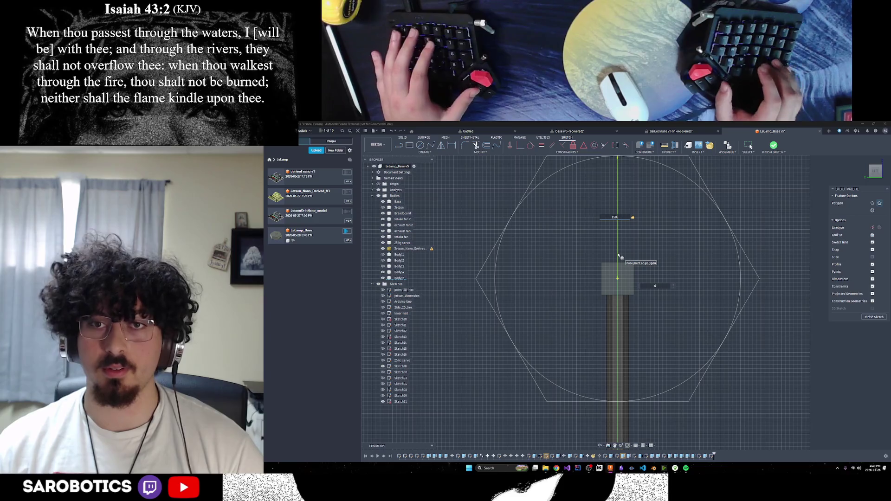
type("/2")
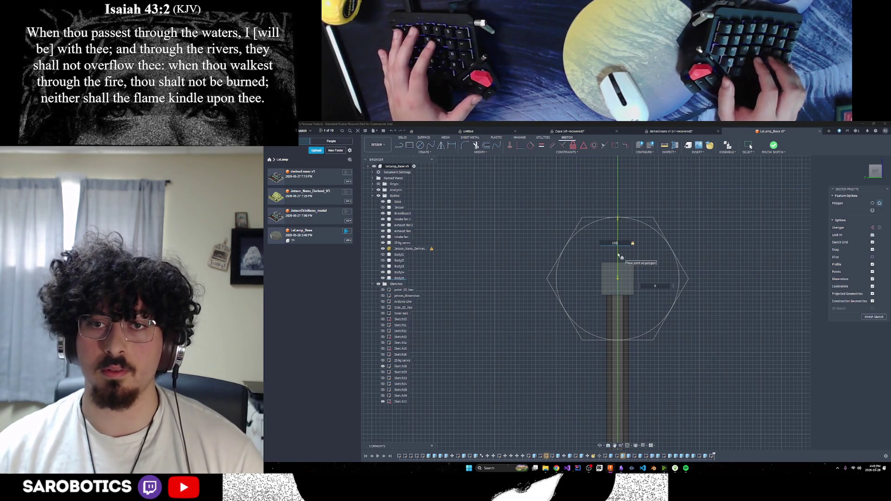
key("Return")
key("Escape")
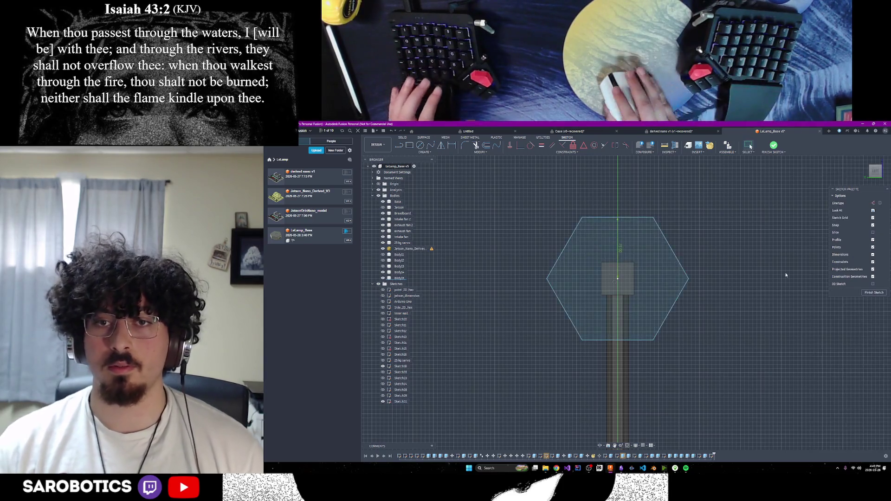
Orbit and zoom to check the hexagon around the arm's capped end in 3D.
scroll(747, 329, "down", 5)
scroll(715, 401, "up", 2)
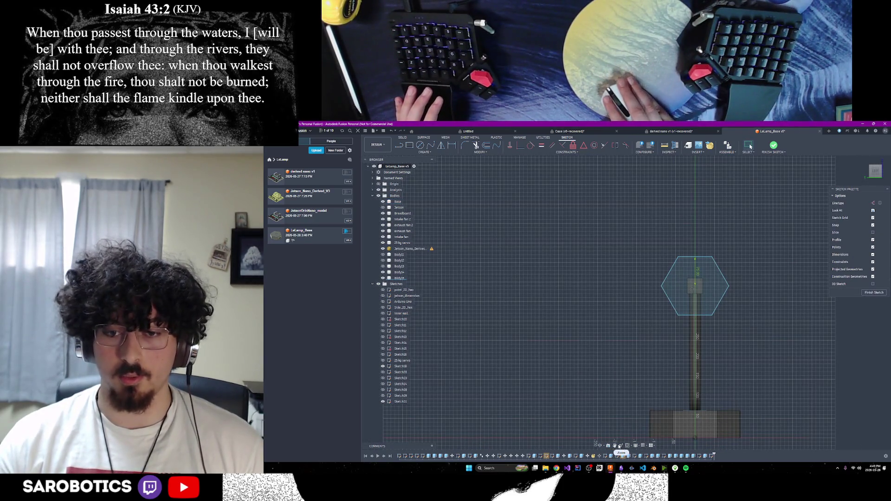
middle_click_drag(710, 393, 665, 377)
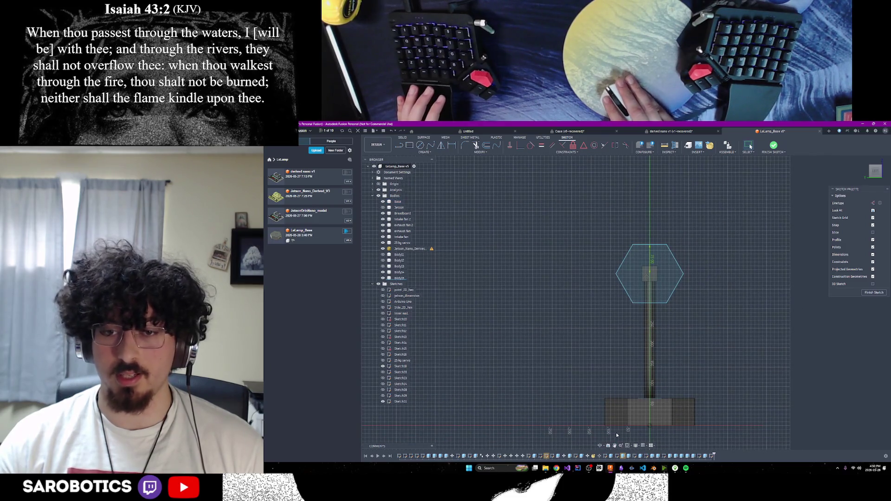
left_click(600, 446)
left_click_drag(603, 439, 709, 386)
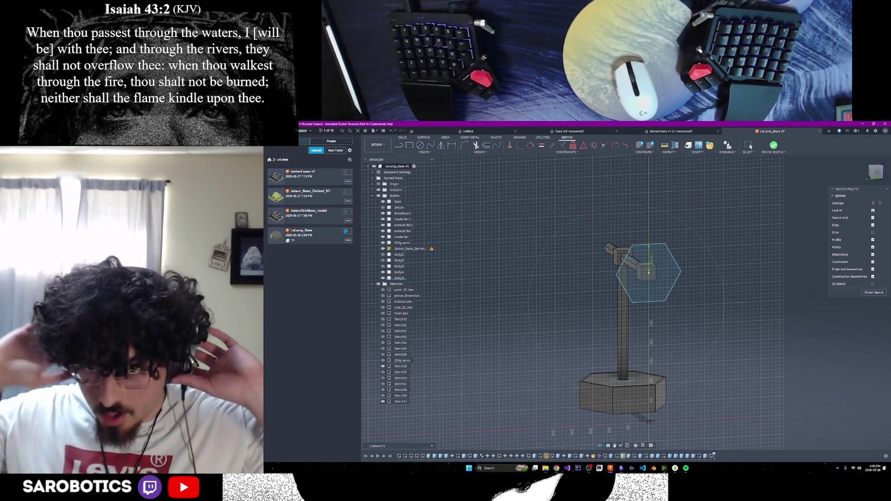
scroll(710, 281, "down", 2)
mouse_move(710, 281)
middle_mouse_down("shift")
mouse_move(626, 264)
mouse_move(631, 297)
mouse_move(659, 339)
middle_mouse_up("shift")
scroll(670, 308, "up", 2)
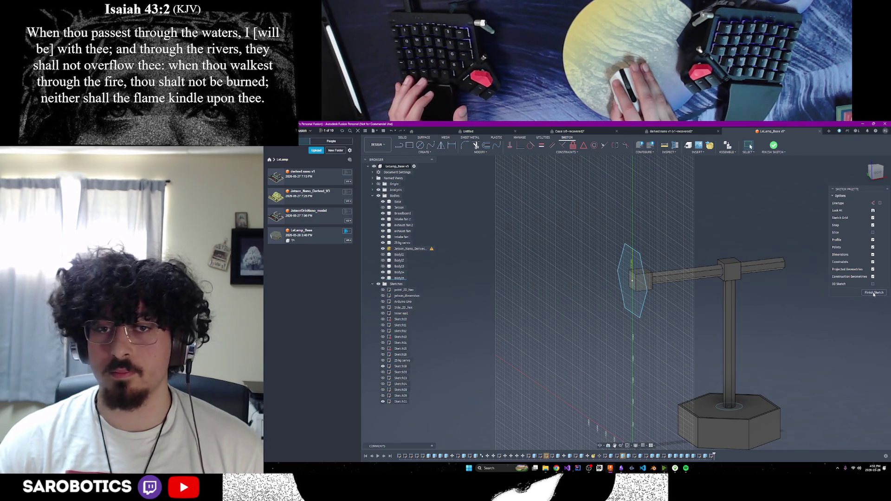
Finish the hexagon sketch, select its profile, and start Move/Copy set to Sketch Objects.
left_click(874, 293)
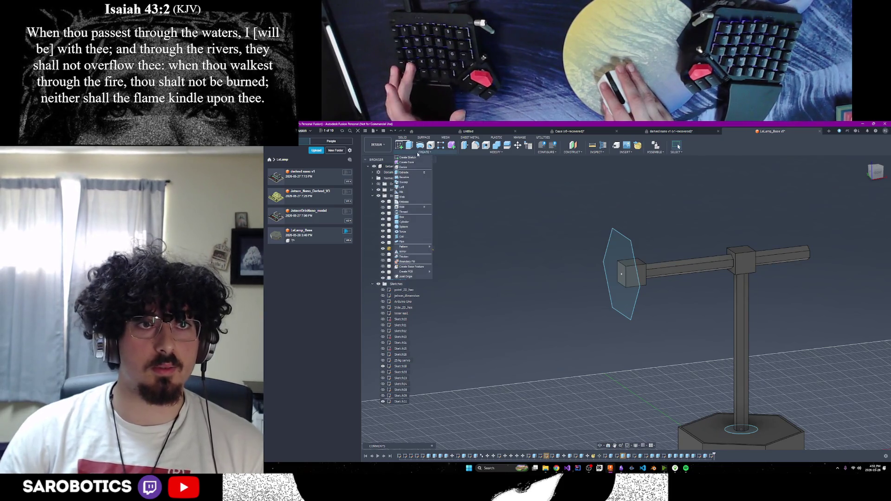
left_click(629, 255)
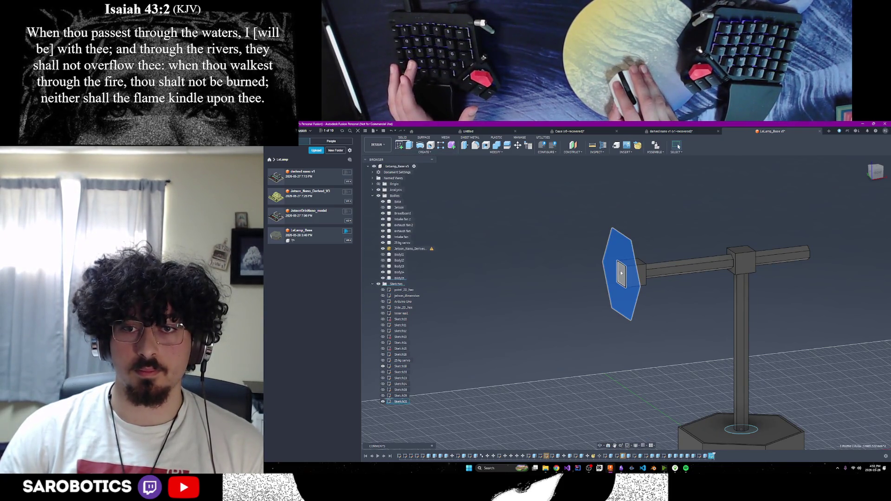
left_click(440, 154)
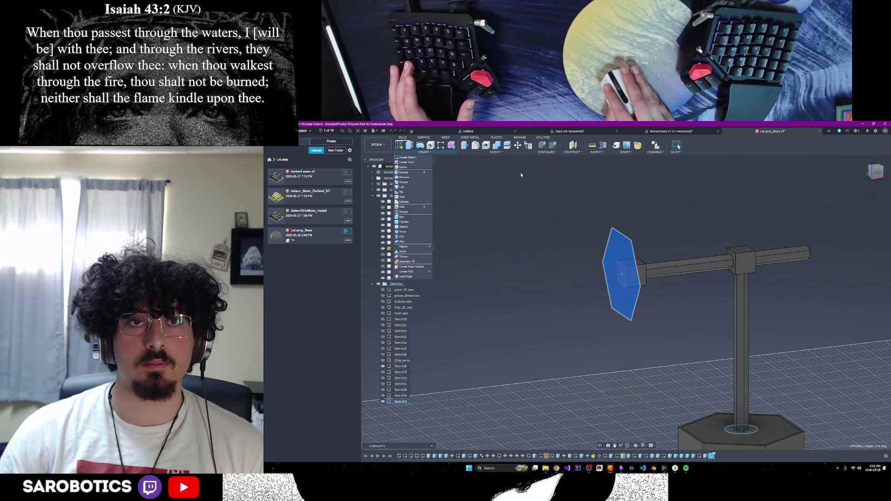
left_click(518, 145)
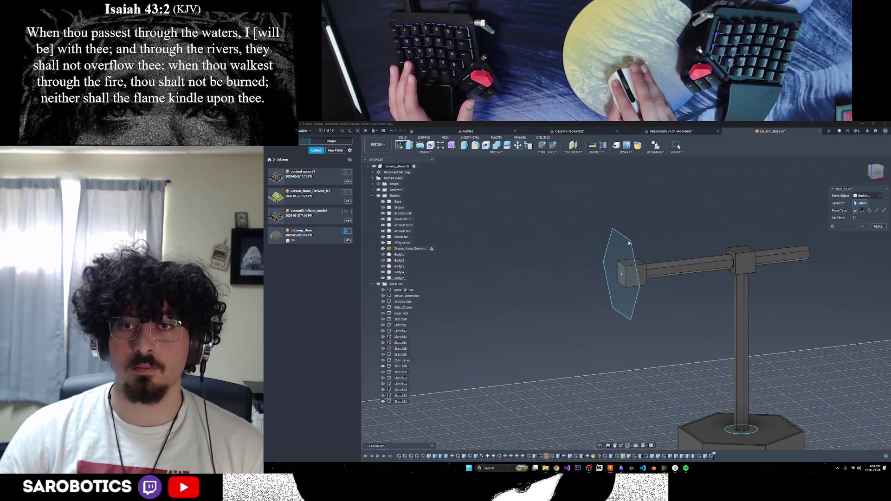
left_click(869, 196)
left_click(855, 215)
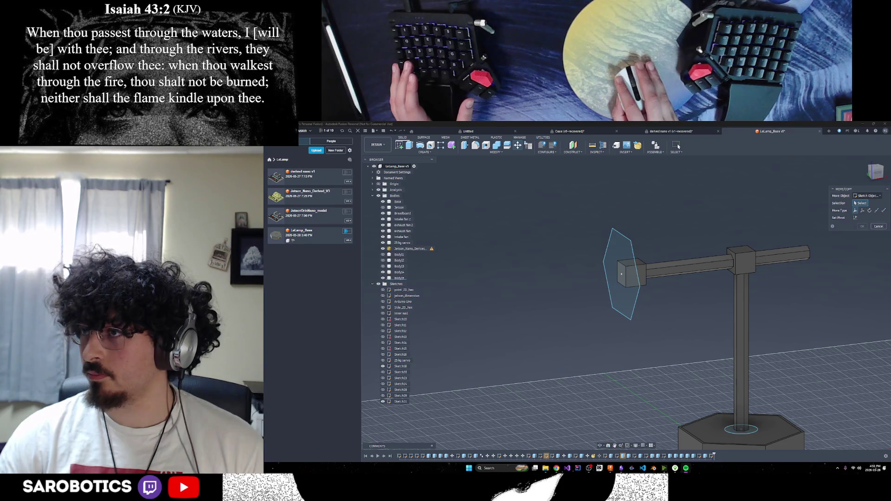
left_click(849, 414)
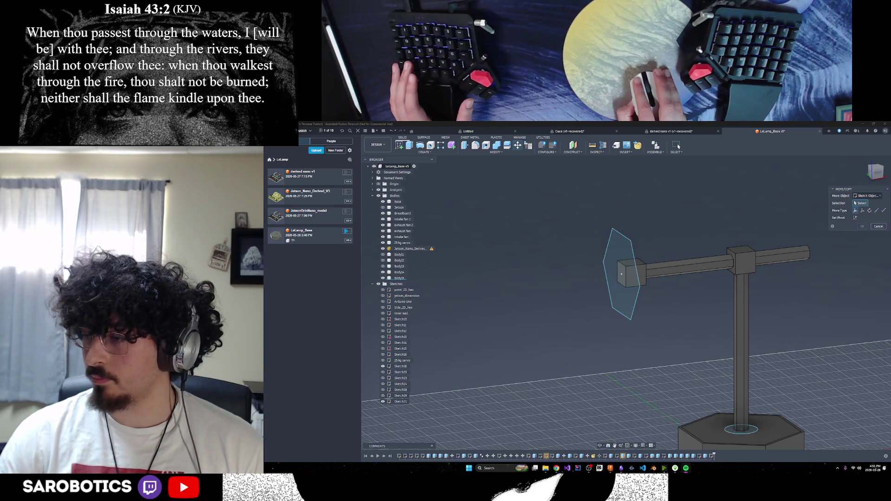
left_click(624, 294)
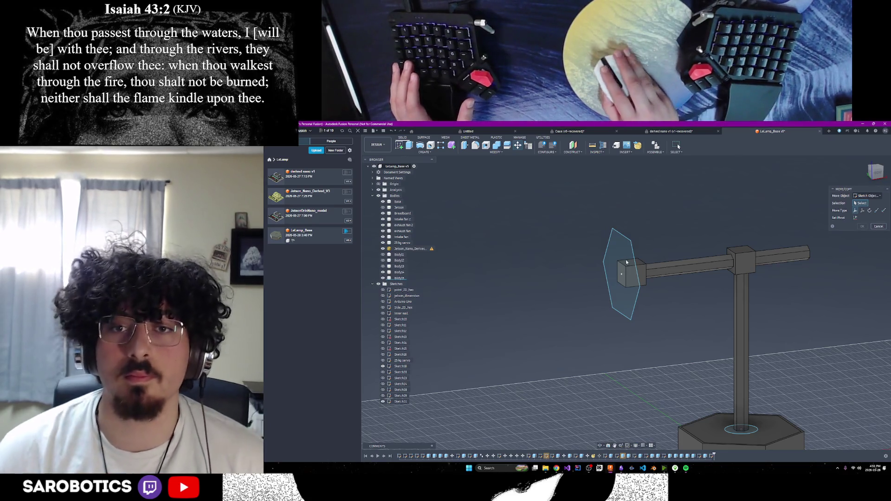
scroll(624, 291, "down", 2)
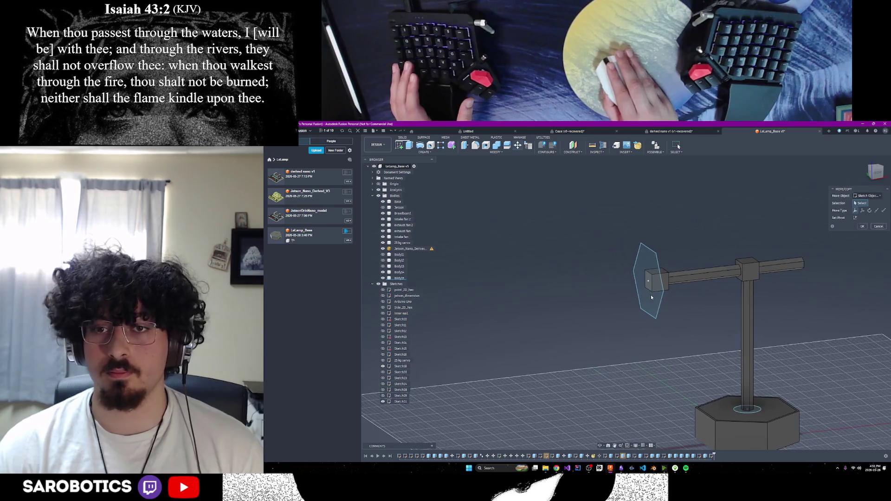
mouse_move(627, 325)
middle_mouse_down("shift")
mouse_move(556, 325)
mouse_move(652, 300)
middle_mouse_up("shift")
Pick the hexagon sketch and drag it along Z to 110 mm.
left_click(657, 288)
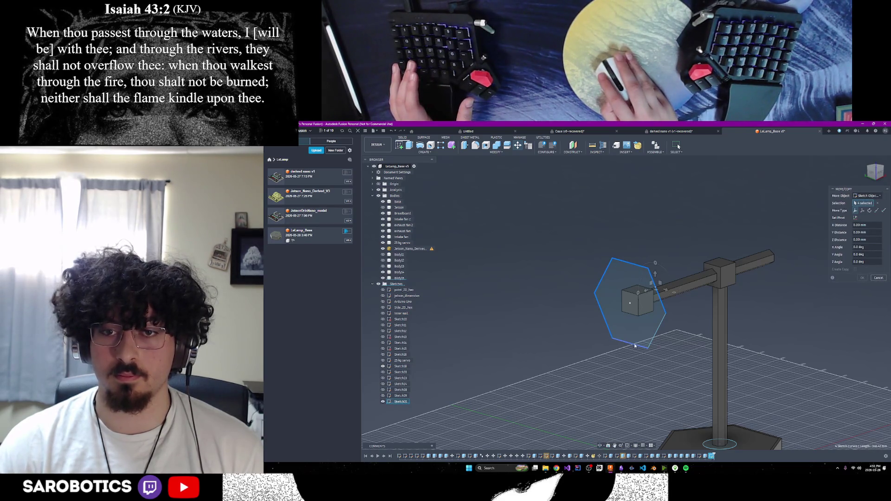
scroll(655, 353, "down", 2)
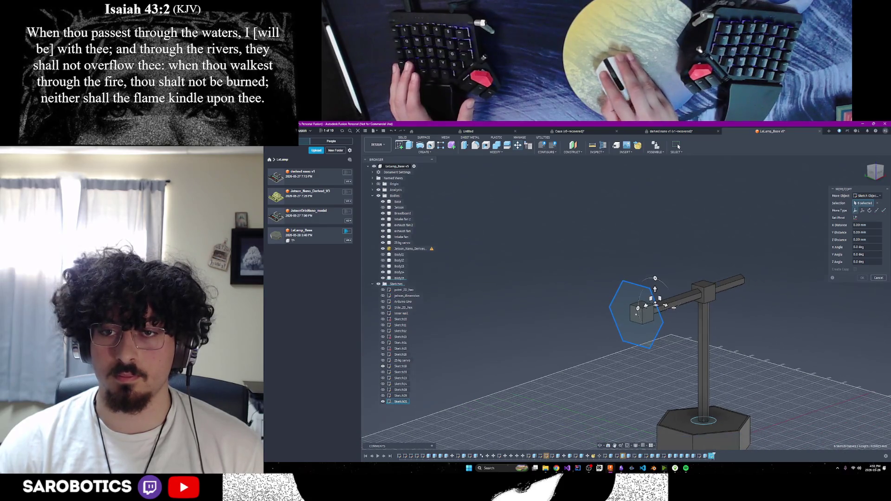
left_click_drag(646, 305, 629, 311)
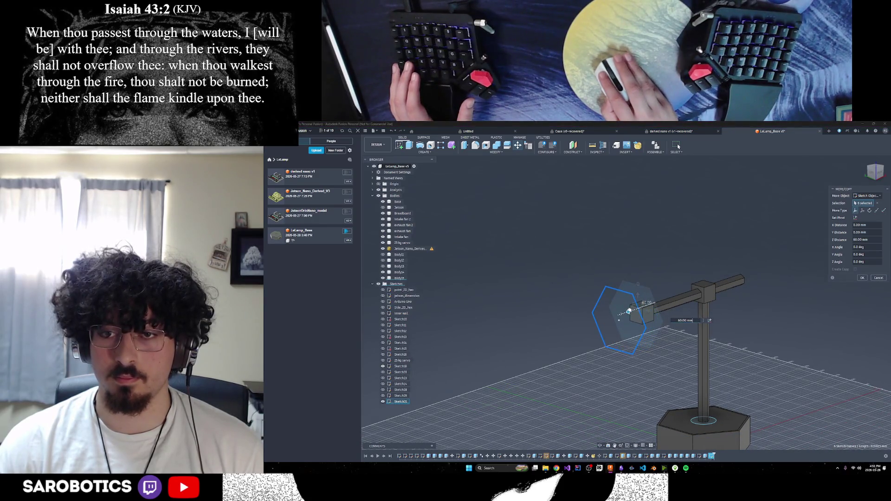
left_click_drag(602, 447, 659, 389)
middle_click_drag(660, 389, 590, 324, "shift")
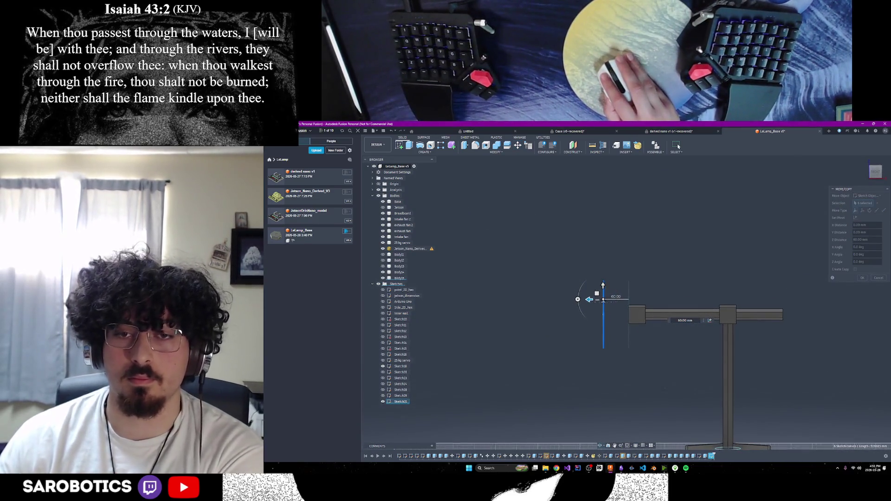
left_click_drag(590, 300, 565, 299)
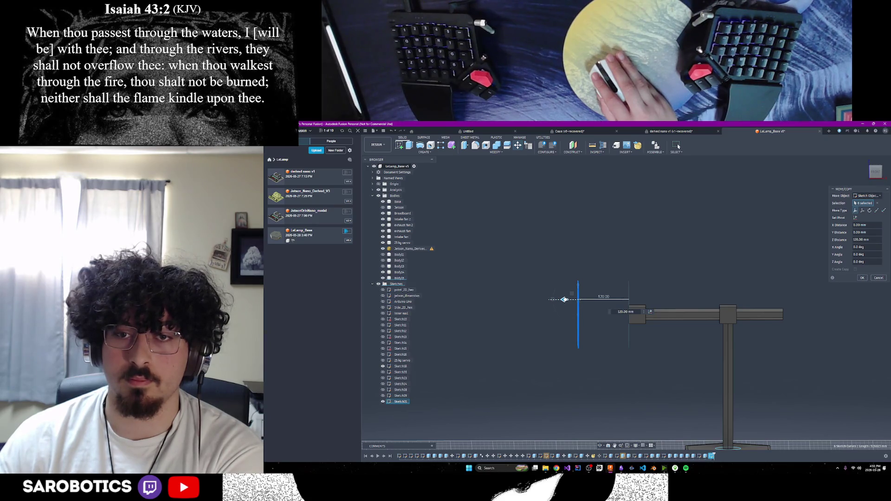
left_click_drag(564, 299, 560, 300)
Orbit to check the hexagon's new position and confirm the move.
left_click(609, 445)
mouse_move(611, 417)
left_mouse_down()
mouse_move(649, 404)
mouse_move(617, 415)
mouse_move(844, 416)
left_mouse_up()
mouse_move(640, 371)
middle_mouse_down("shift")
mouse_move(659, 372)
mouse_move(645, 371)
mouse_move(678, 388)
middle_mouse_up("shift")
key("Return")
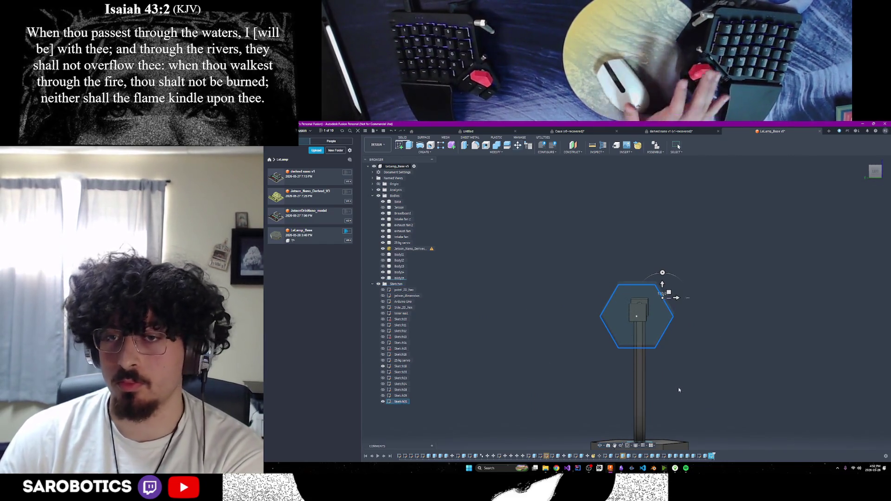
middle_click_drag(678, 388, 771, 388, "shift")
middle_click_drag(678, 147, 678, 147, "shift")
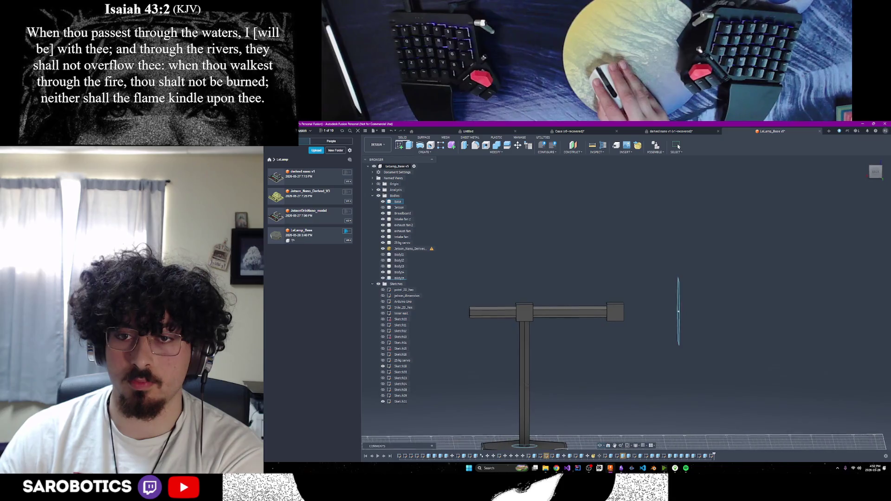
Extrude the hexagon profile 20 mm into a solid plate and orbit to inspect it.
middle_click_drag(678, 146, 678, 147, "shift")
scroll(703, 343, "up", 2)
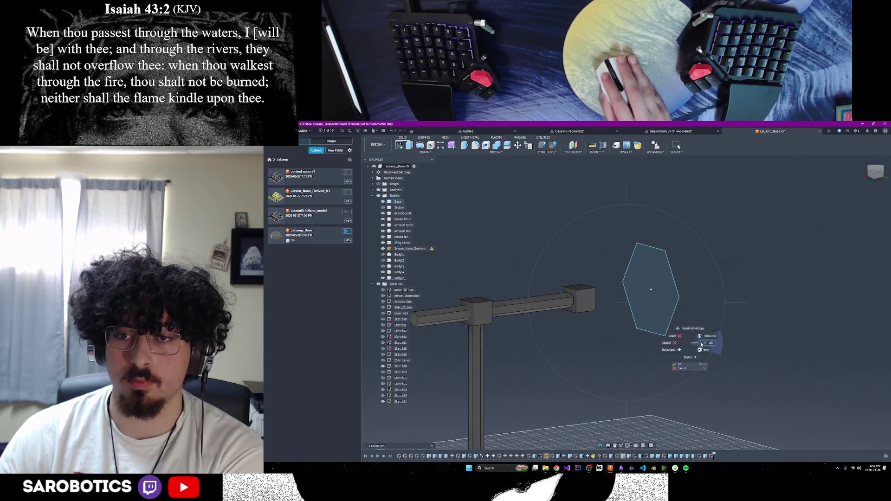
left_click(665, 301)
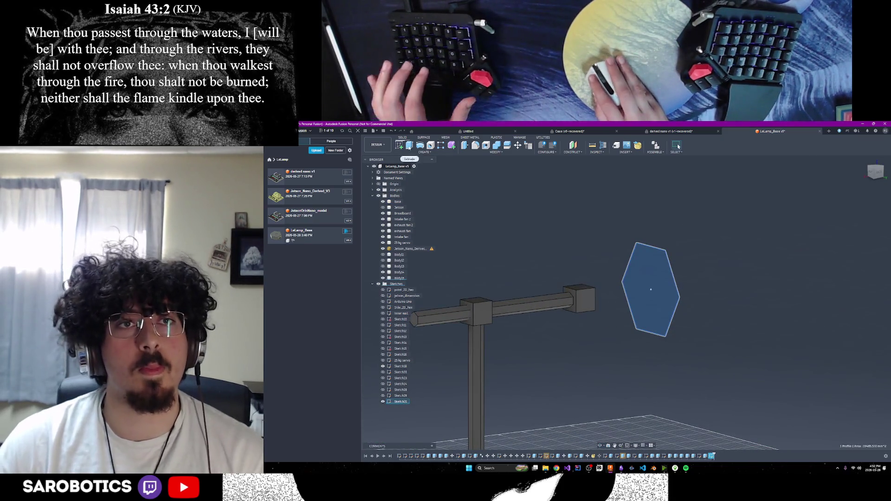
key("e")
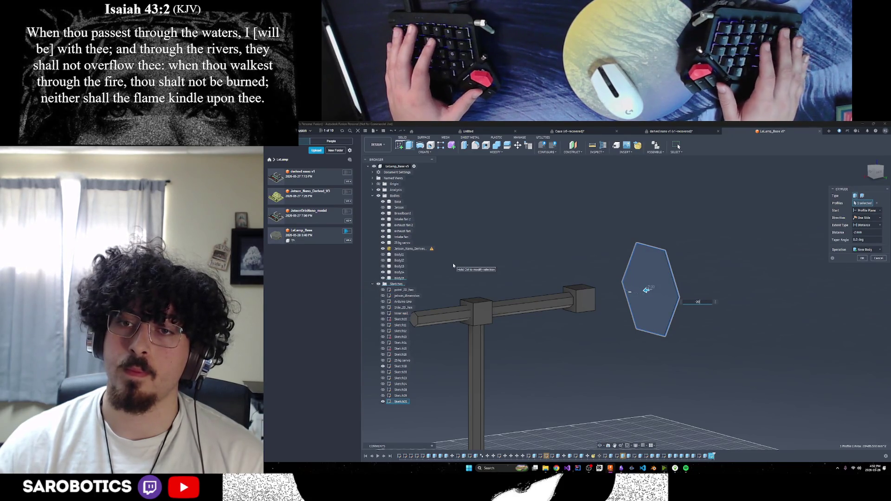
type("20")
key("Return")
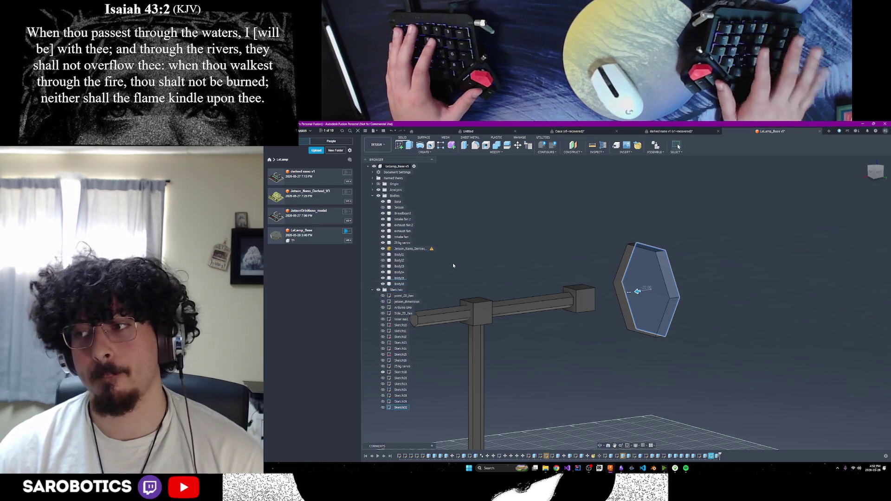
middle_click_drag(589, 453, 385, 420, "shift")
middle_click_drag(678, 147, 678, 147, "shift")
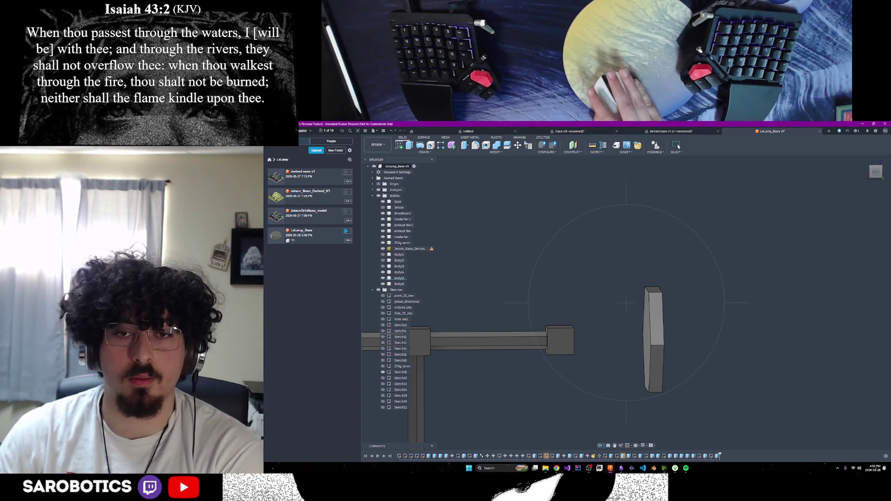
key("i")
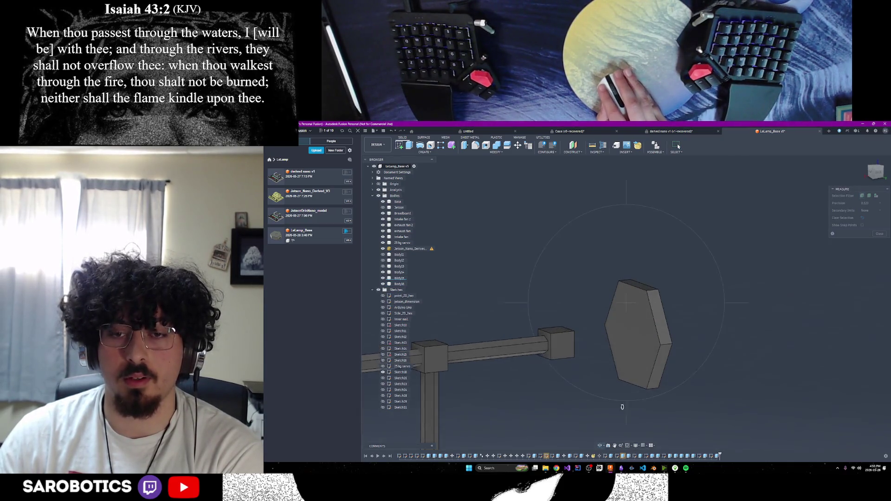
Measure the gap between the hex plate face and the arm's end: 130 mm.
right_click(629, 361)
left_click(650, 362)
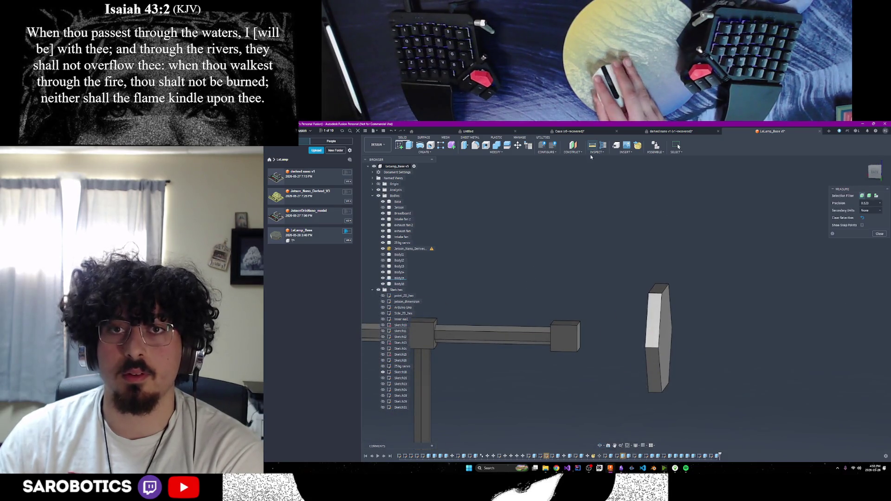
left_click(666, 342)
left_click(579, 342)
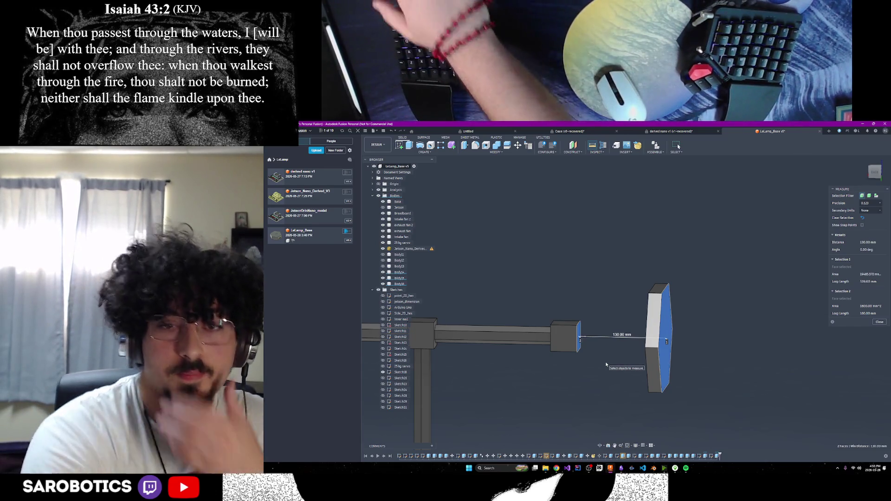
scroll(609, 360, "down", 2)
Hide the plate body Body16, close Measure, and start a new sketch.
left_click(599, 447)
mouse_move(603, 353)
left_mouse_down()
mouse_move(622, 325)
mouse_move(649, 343)
mouse_move(617, 339)
mouse_move(626, 334)
mouse_move(603, 325)
mouse_move(640, 344)
mouse_move(659, 334)
mouse_move(617, 353)
mouse_move(608, 344)
mouse_move(622, 334)
left_mouse_up()
middle_click_drag(679, 147, 678, 146, "shift")
middle_click_drag(641, 344, 622, 334, "shift")
left_click(734, 345)
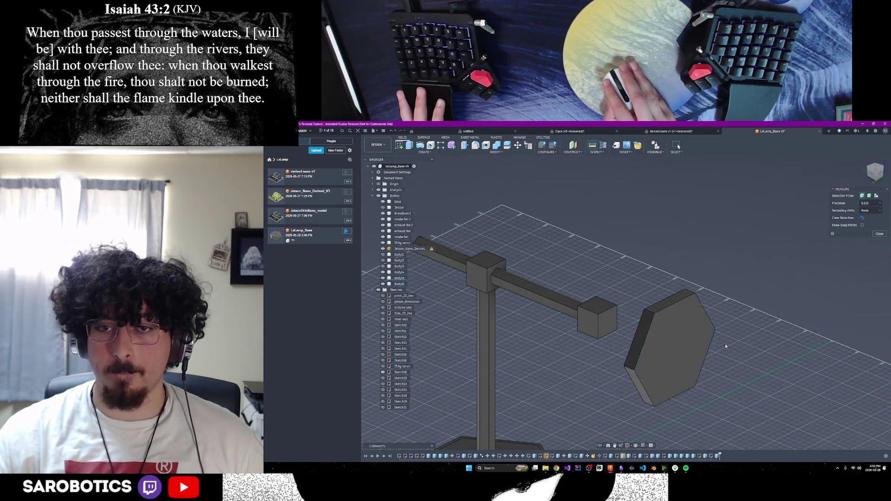
left_click(383, 283)
key("Escape")
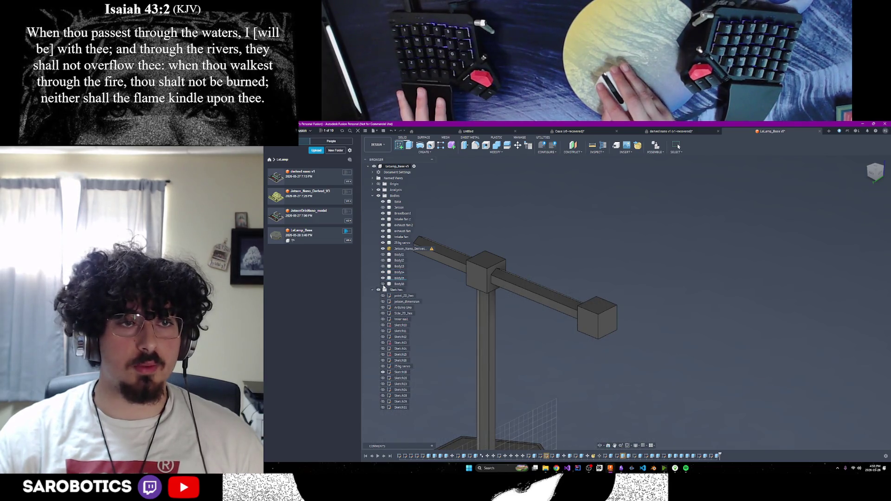
left_click(659, 348)
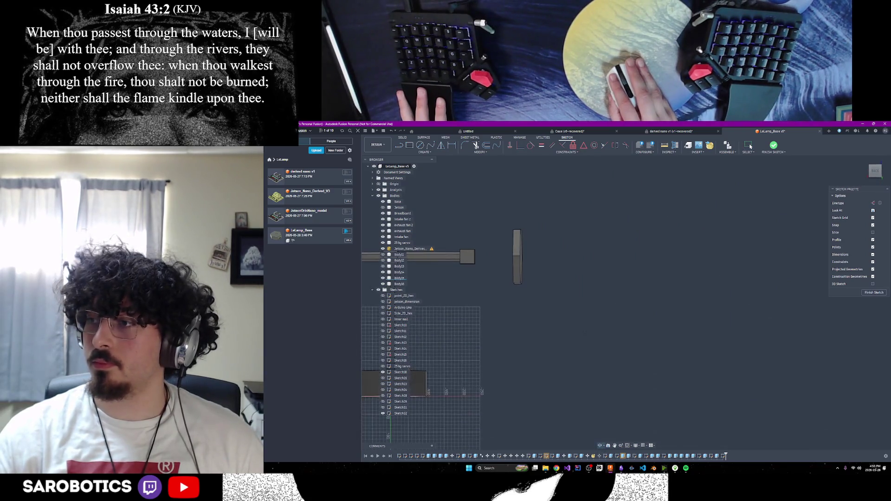
Orbit to the arm's end, choose Inscribed Polygon, then cancel the polygon.
middle_click_drag(546, 240, 685, 269, "shift")
mouse_move(631, 301)
middle_mouse_down("shift")
mouse_move(617, 300)
mouse_move(625, 324)
mouse_move(625, 295)
mouse_move(649, 296)
mouse_move(621, 297)
mouse_move(629, 313)
mouse_move(634, 299)
mouse_move(455, 185)
middle_mouse_up("shift")
scroll(629, 304, "up", 3)
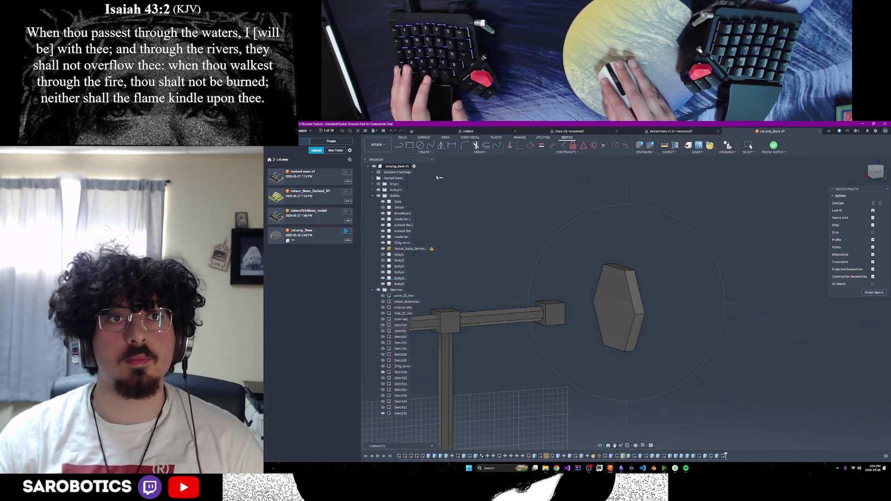
left_click(425, 153)
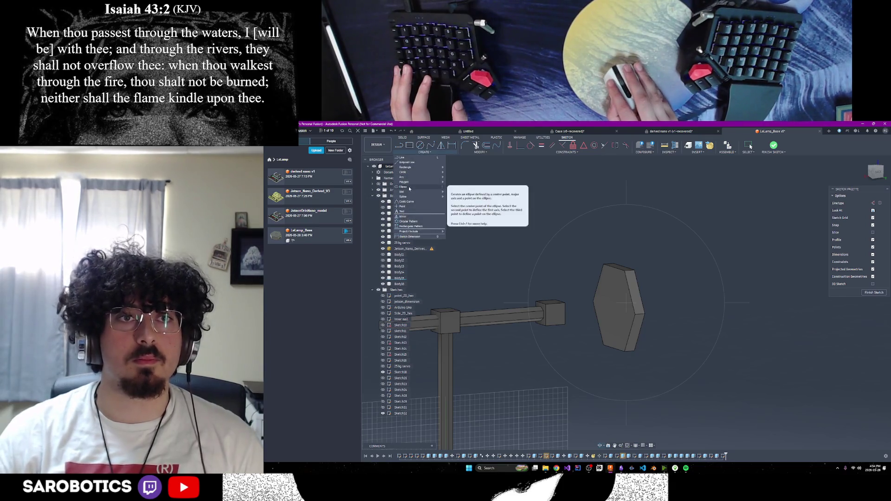
mouse_move(410, 181)
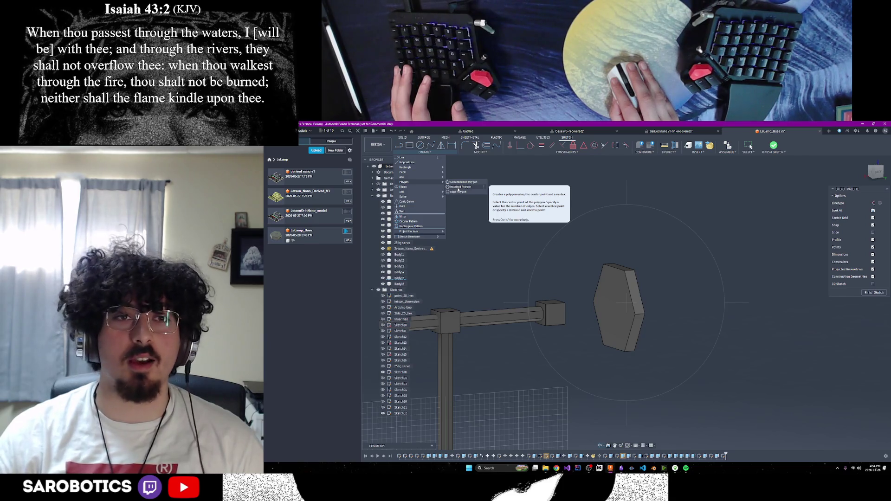
mouse_move(580, 372)
middle_mouse_down("shift")
mouse_move(557, 408)
mouse_move(603, 404)
mouse_move(539, 437)
mouse_move(558, 320)
mouse_move(506, 325)
mouse_move(506, 353)
mouse_move(511, 359)
mouse_move(520, 350)
middle_mouse_up("shift")
left_click(422, 152)
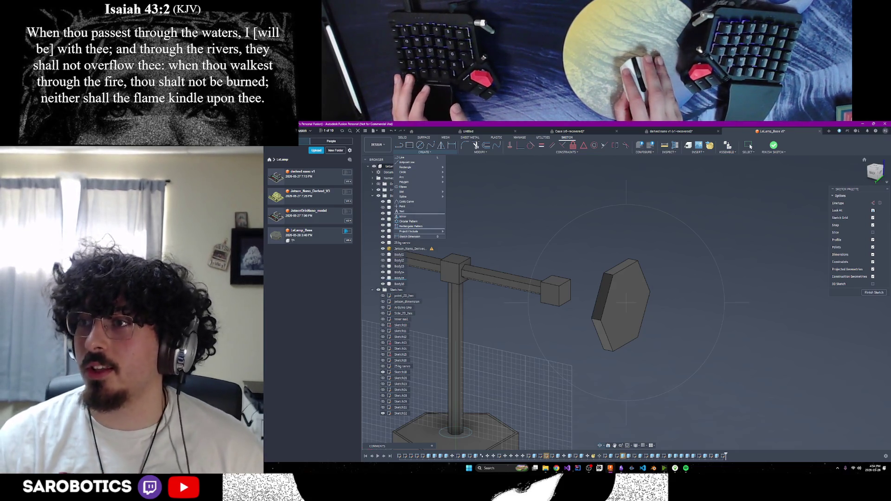
scroll(478, 184, "up", 5)
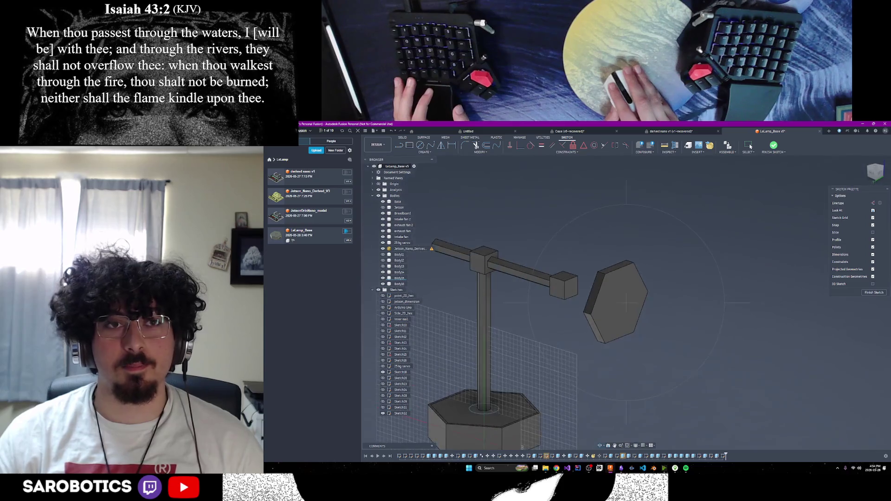
left_click(423, 152)
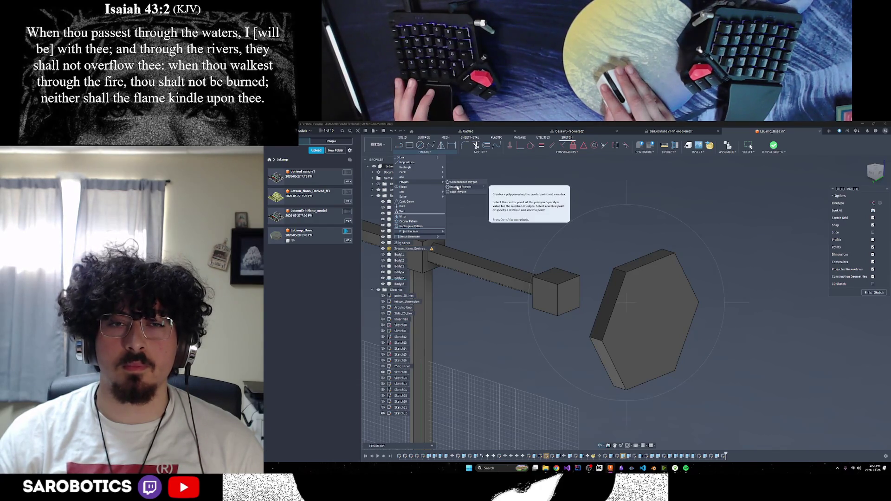
left_click(457, 187)
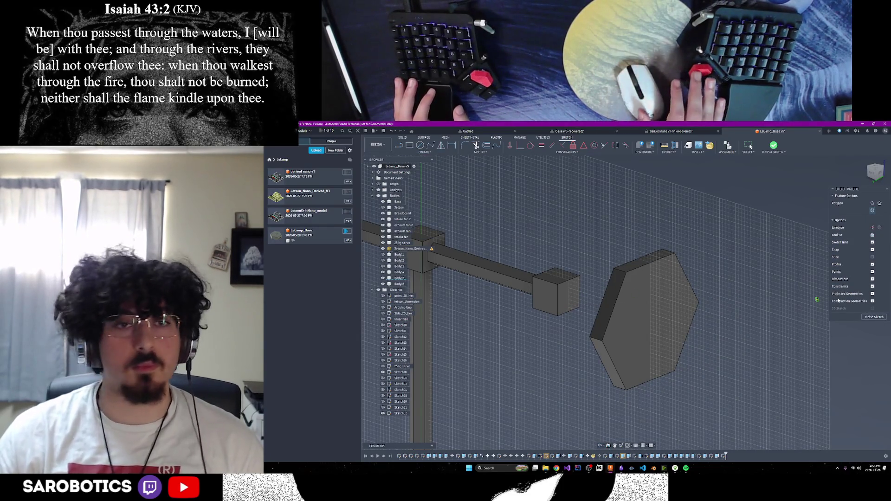
key("Escape")
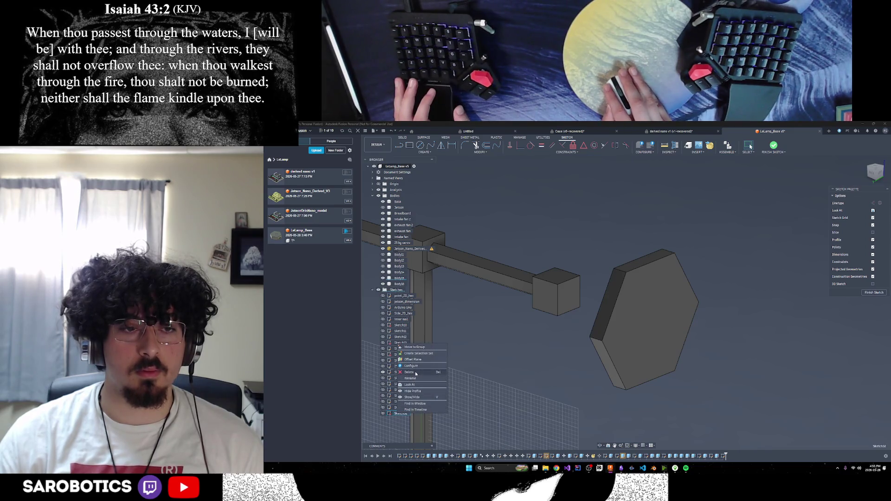
Delete Sketch32, start a sketch on the hexagon plate, and measure it at 150 mm across.
left_click(416, 374)
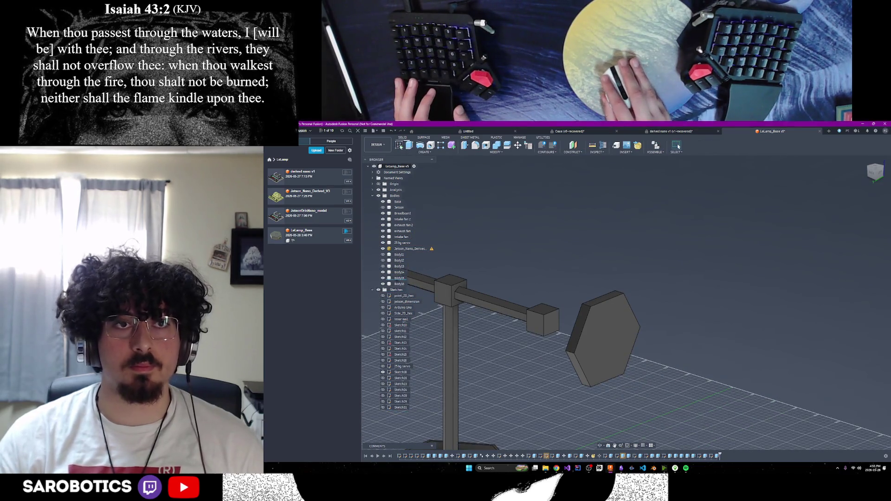
left_click(554, 324)
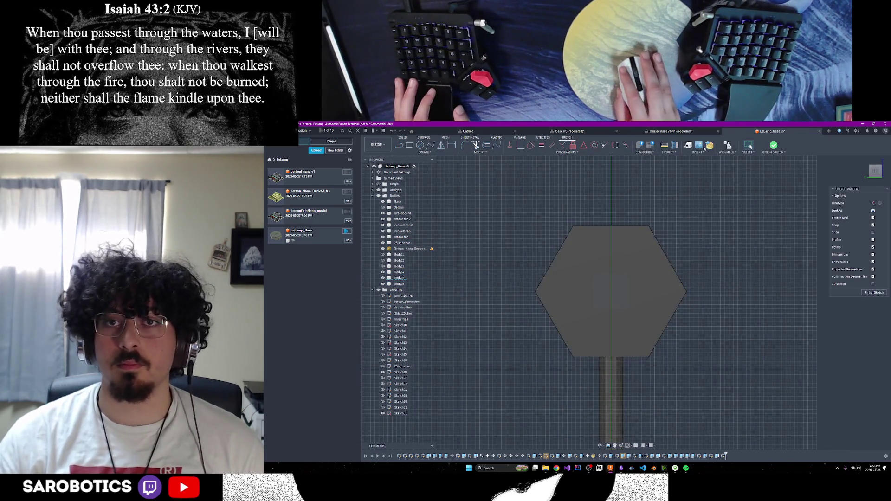
key("i")
left_click(622, 226)
left_click(622, 357)
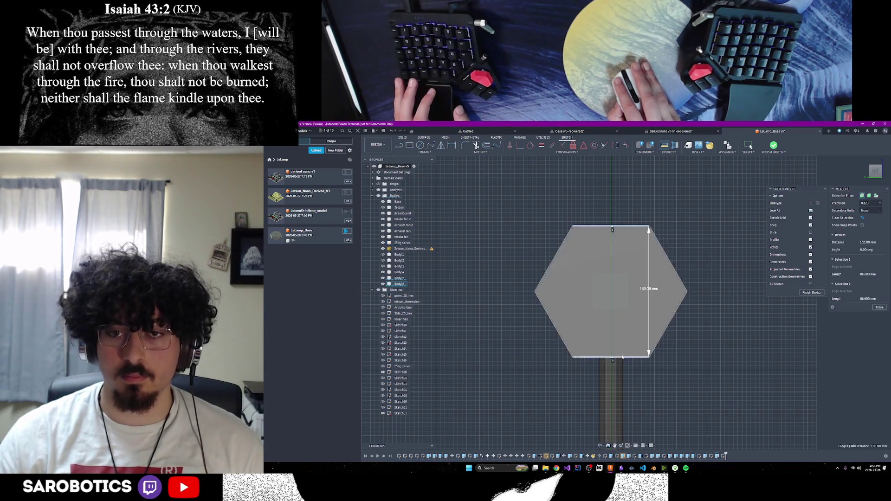
left_click(878, 307)
Orbit to an angled view of the lamp and hide the hexagon plate body.
scroll(709, 322, "down", 1)
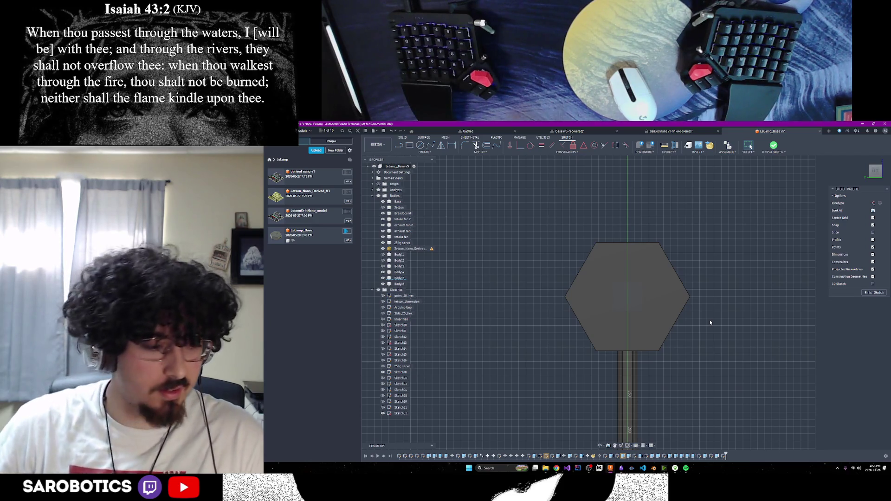
left_click(600, 445)
left_click_drag(604, 325, 671, 354)
right_click(674, 355)
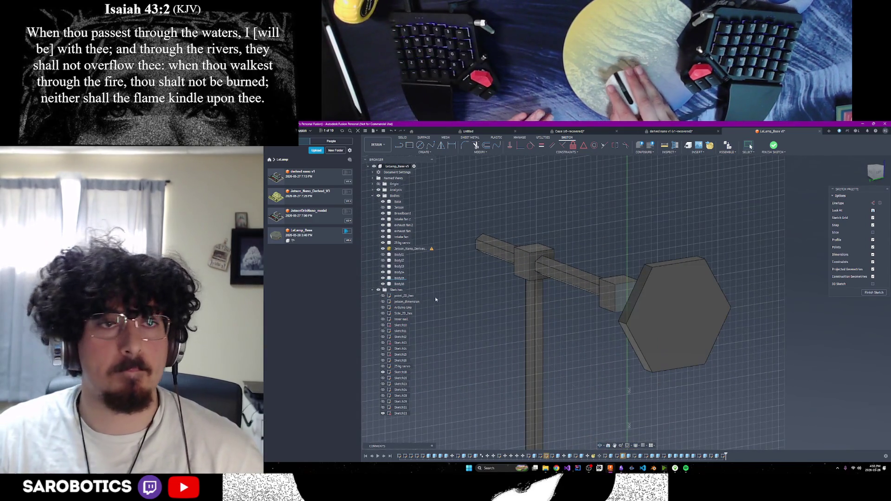
left_click(383, 284)
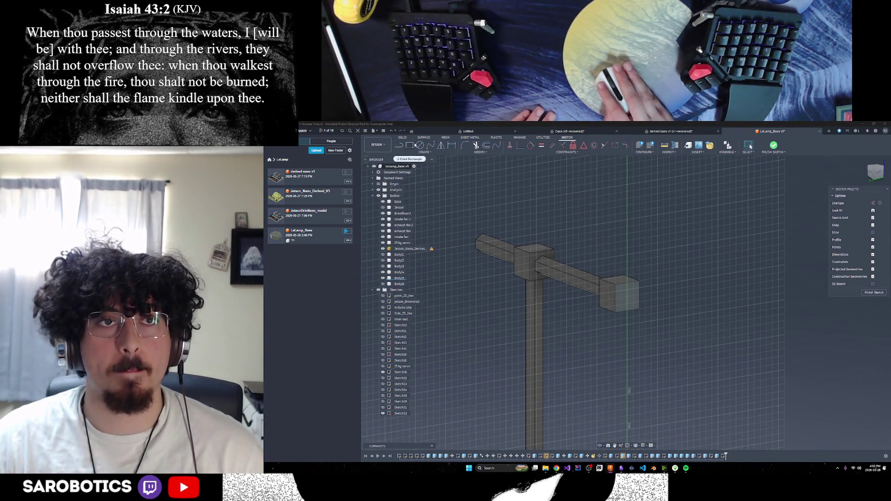
left_click_drag(601, 445, 600, 446)
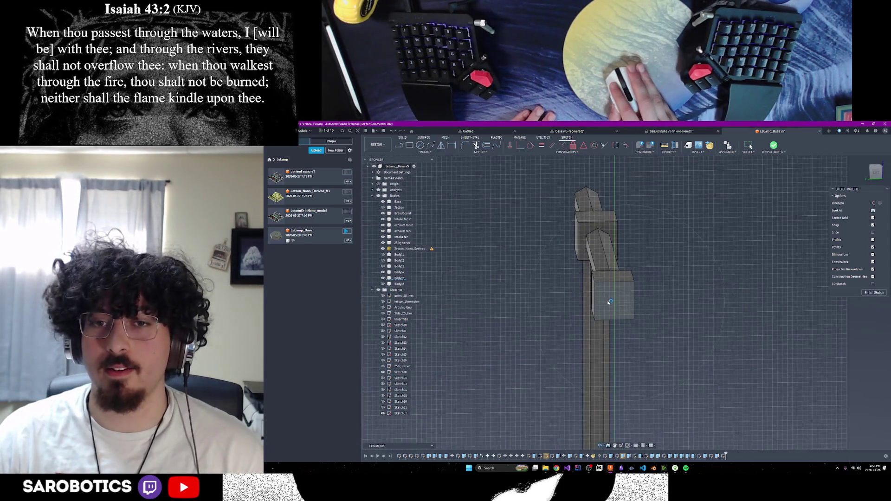
middle_click_drag(636, 296, 624, 298, "shift")
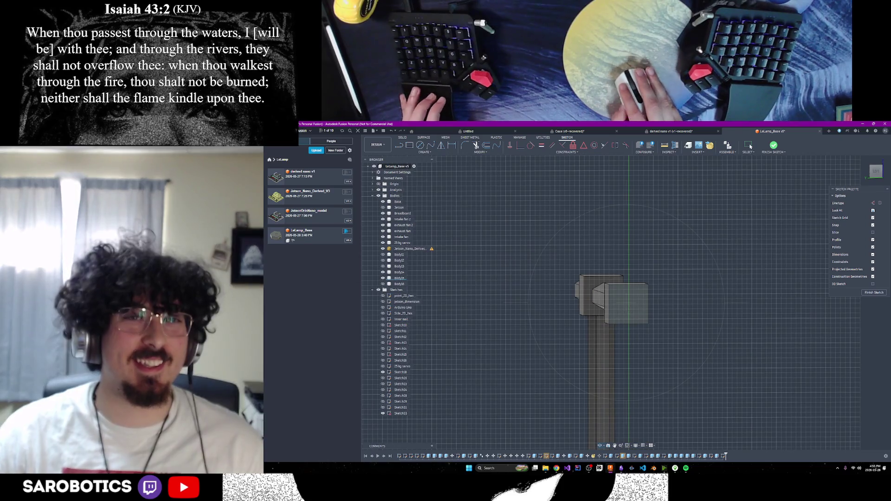
left_click(423, 153)
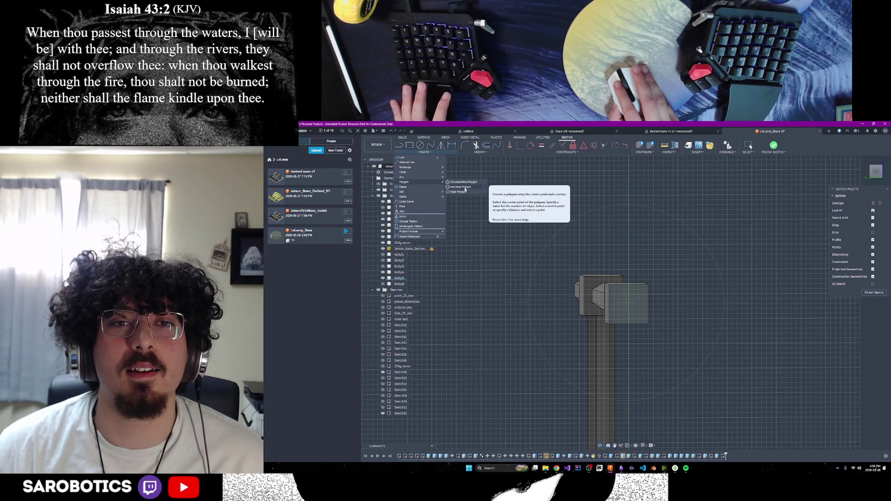
Face the sketch head-on and start a polygon at the origin, cancelling two misplaced attempts.
left_click(465, 188)
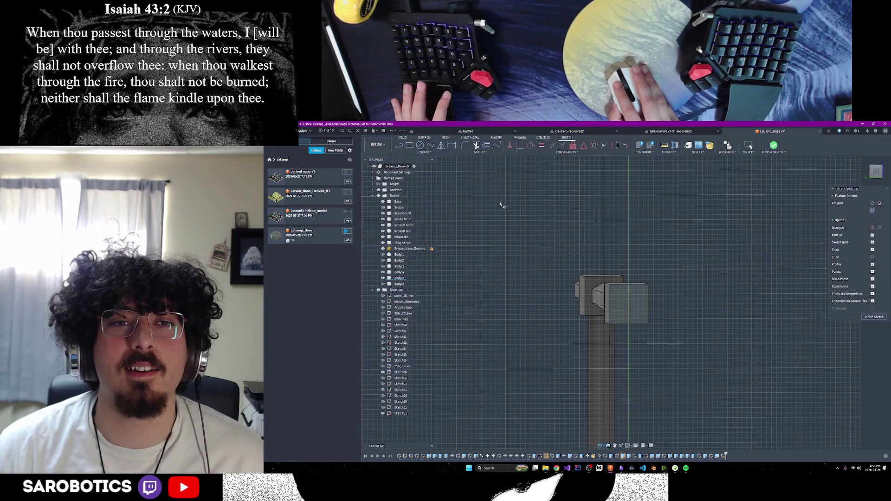
middle_click_drag(626, 409, 627, 281, "shift")
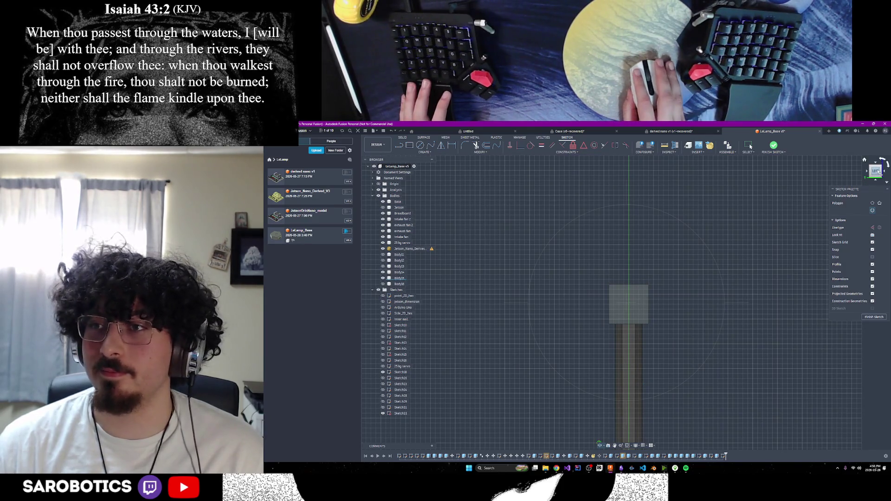
scroll(634, 305, "up", 1)
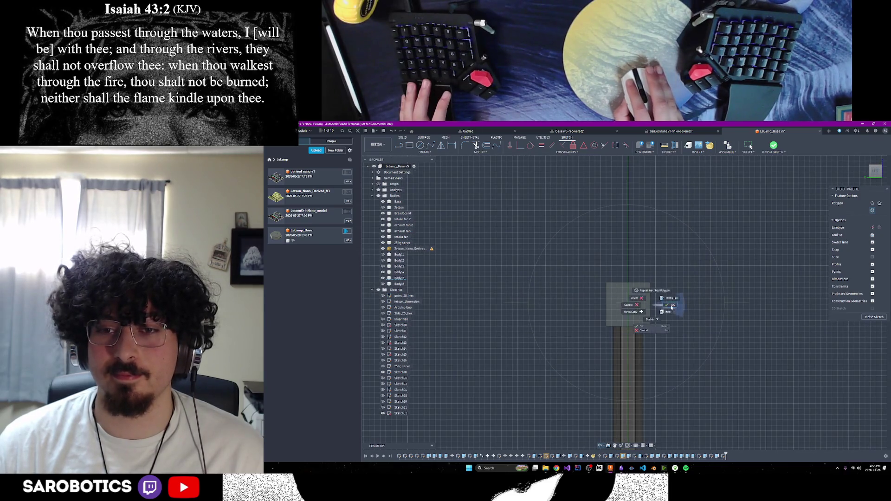
left_click(628, 305)
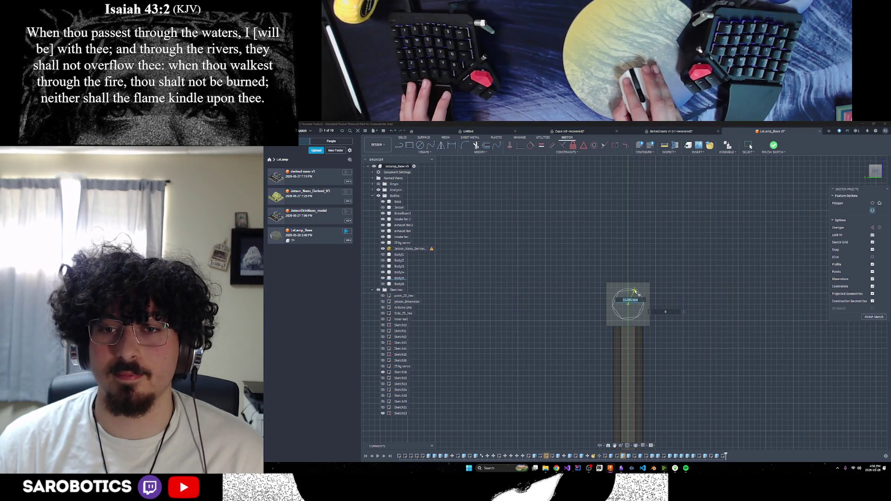
key("Escape")
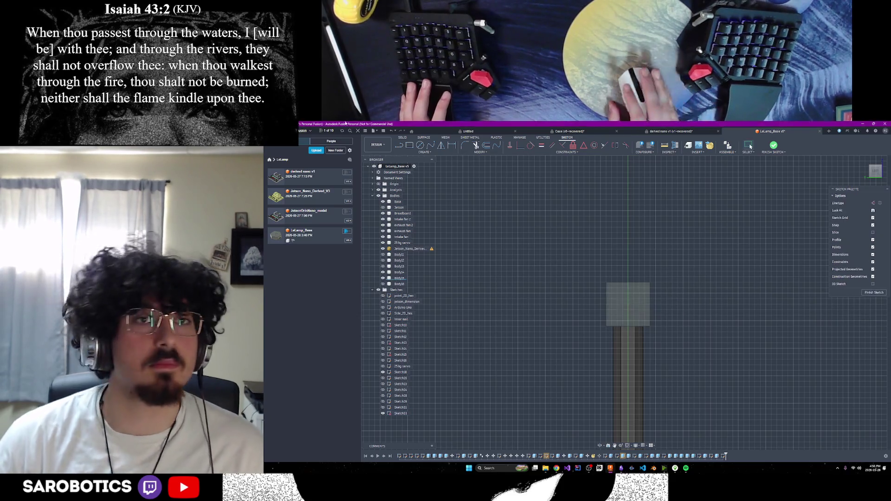
left_click(423, 152)
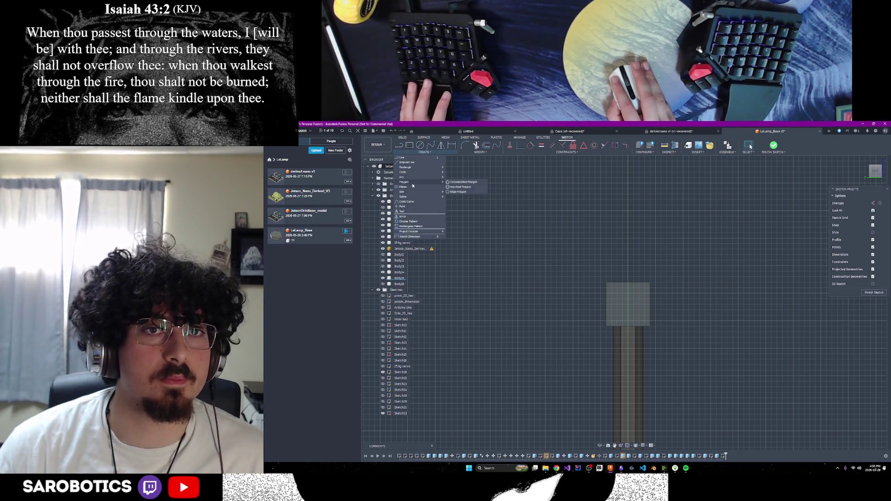
left_click(456, 188)
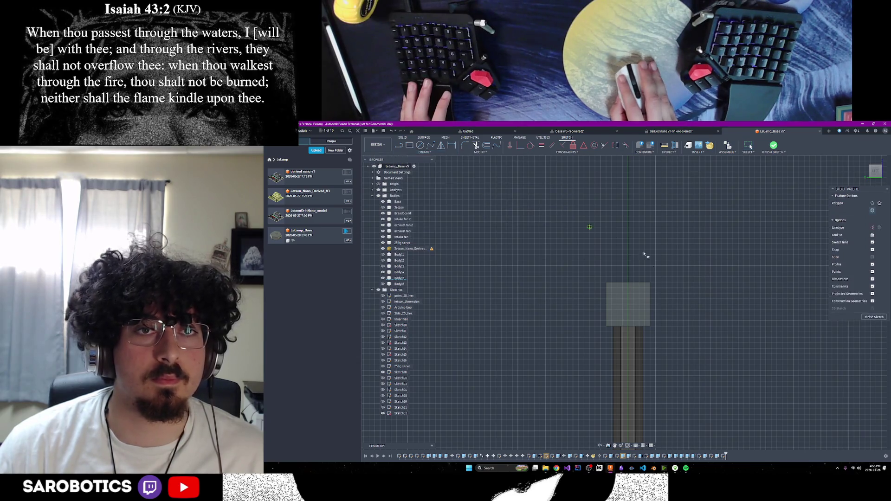
left_click(628, 305)
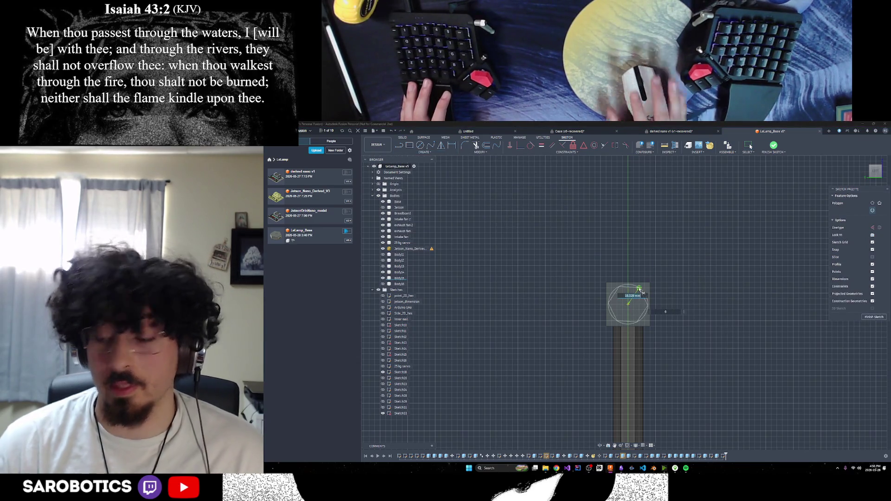
key("Escape")
Draw a hexagon centred on the sketch origin with a locked 50 mm diameter.
left_click(424, 151)
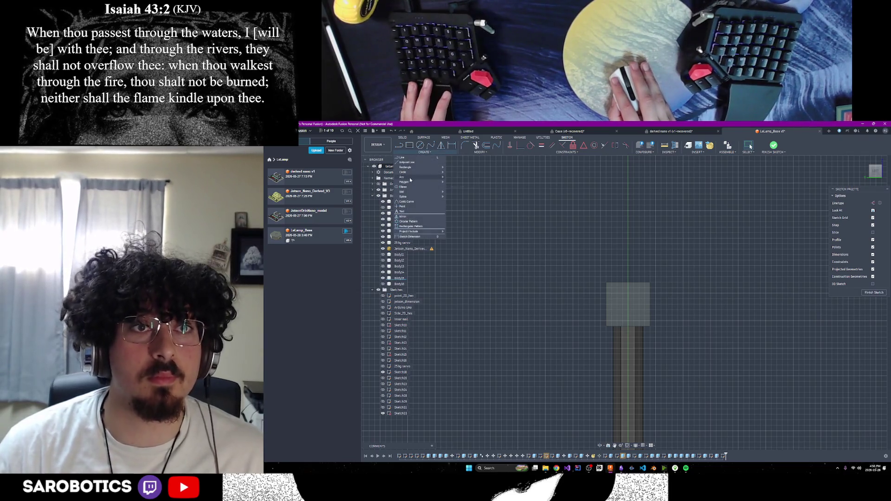
left_click(478, 187)
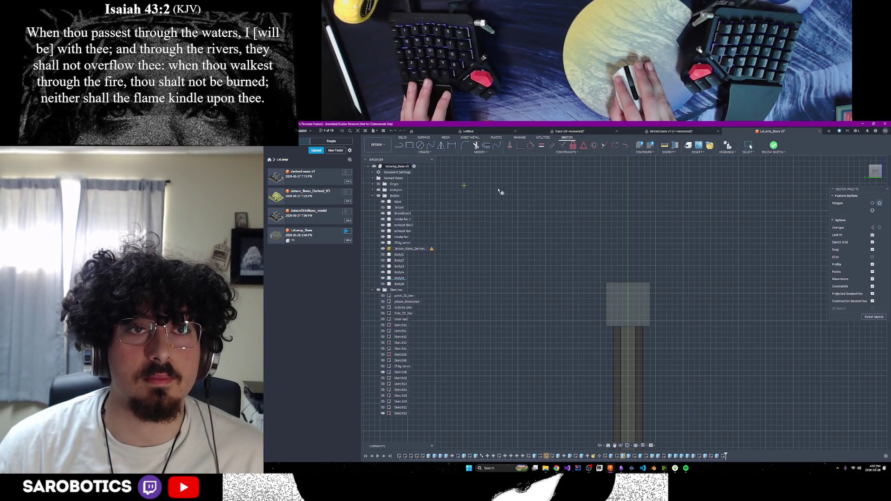
left_click(628, 304)
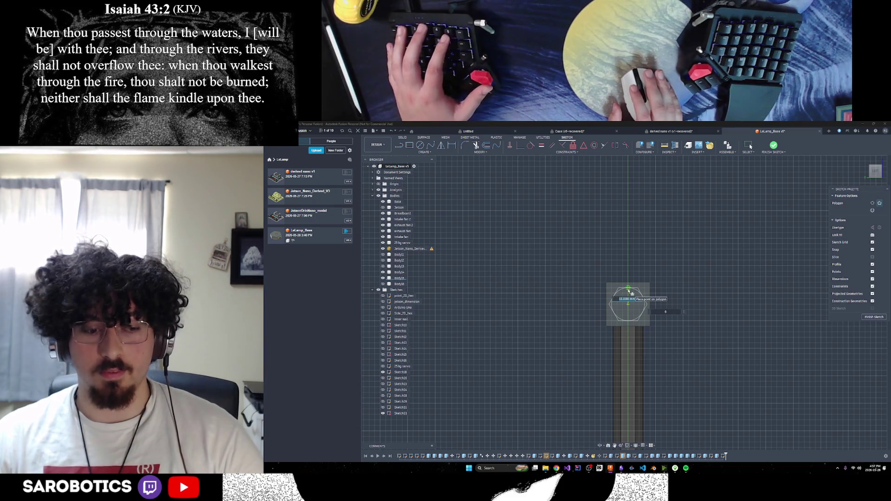
type("50")
key("Tab")
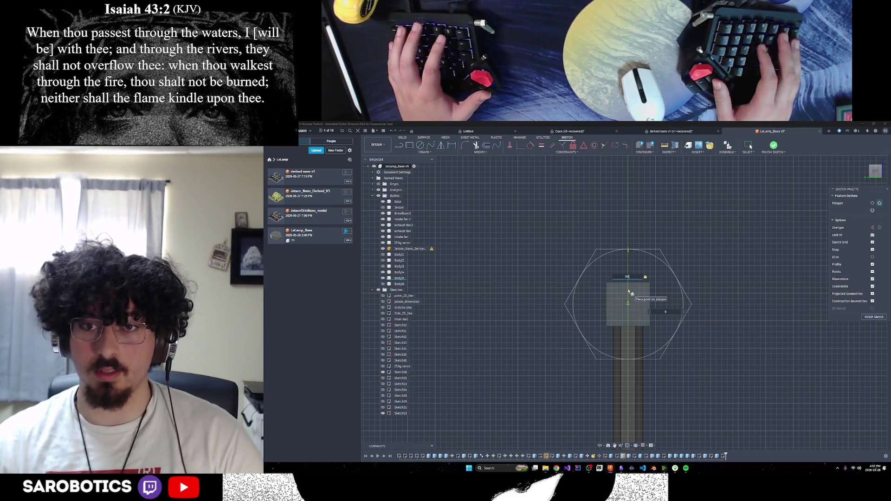
key("Return")
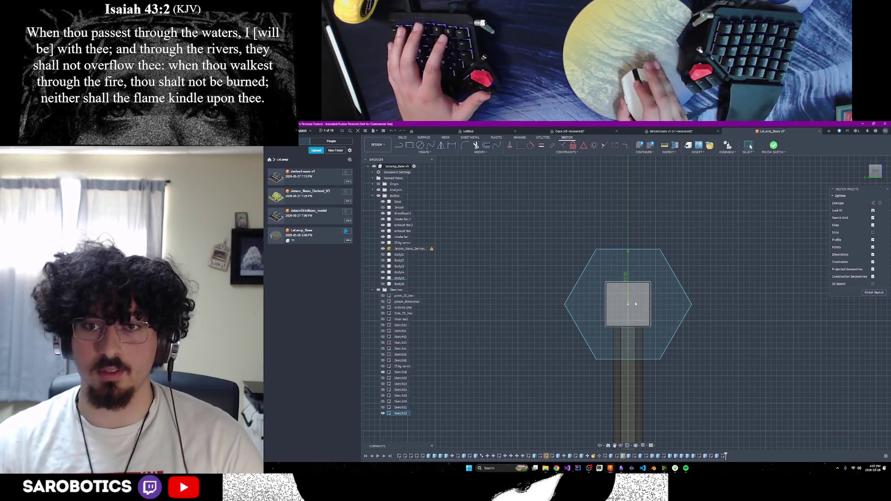
scroll(631, 306, "down", 8)
scroll(634, 321, "up", 3)
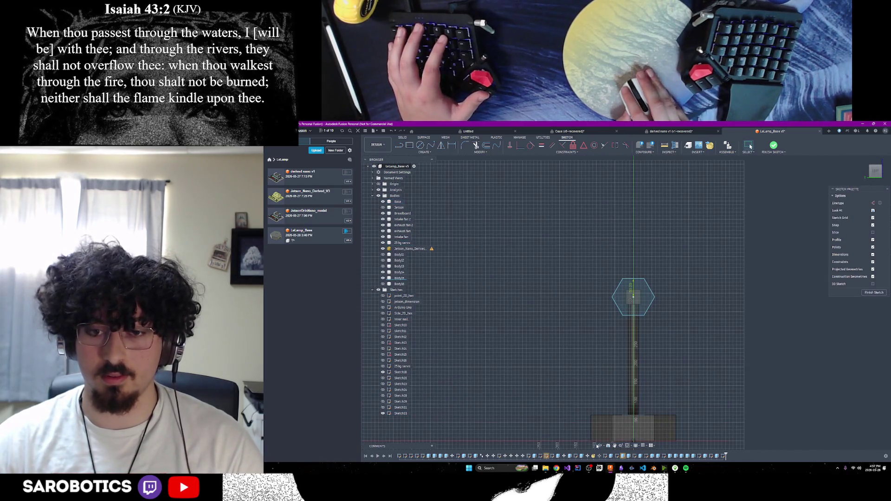
Orbit and zoom in on the arm's end, then hide the Body16 hexagonal plate.
mouse_move(633, 297)
middle_mouse_down("shift")
mouse_move(618, 253)
mouse_move(627, 288)
middle_mouse_up("shift")
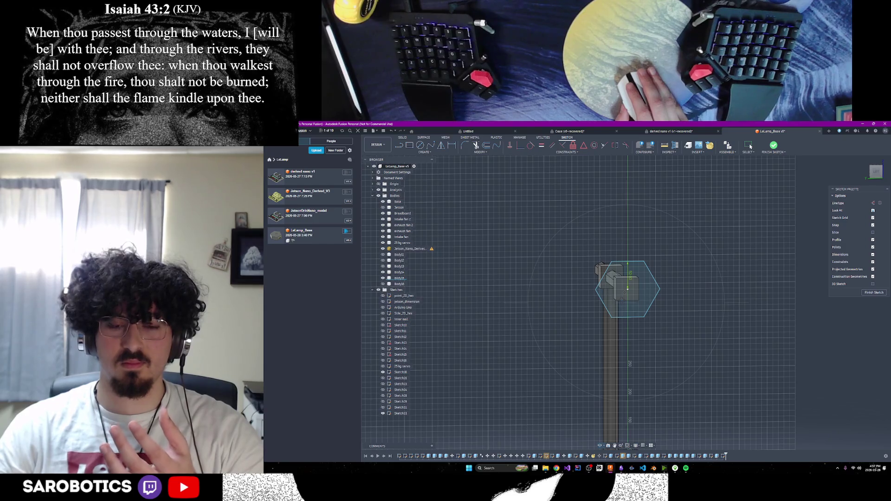
scroll(628, 287, "up", 2)
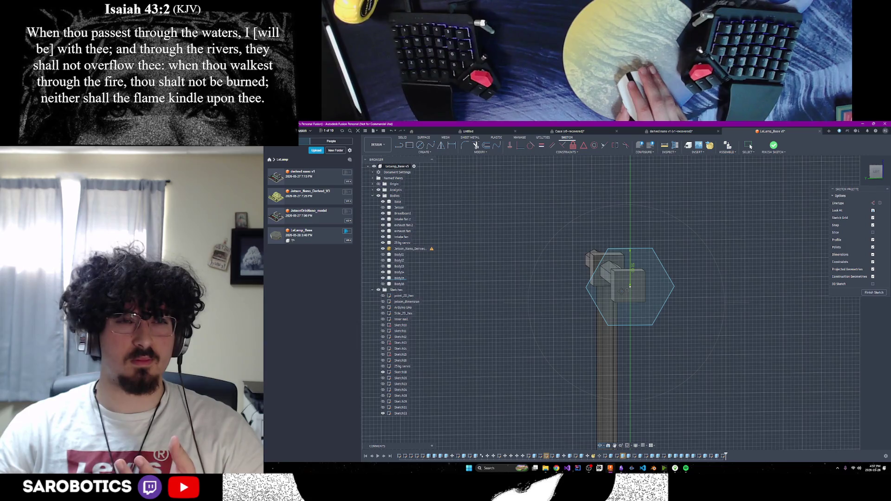
scroll(628, 288, "down", 3)
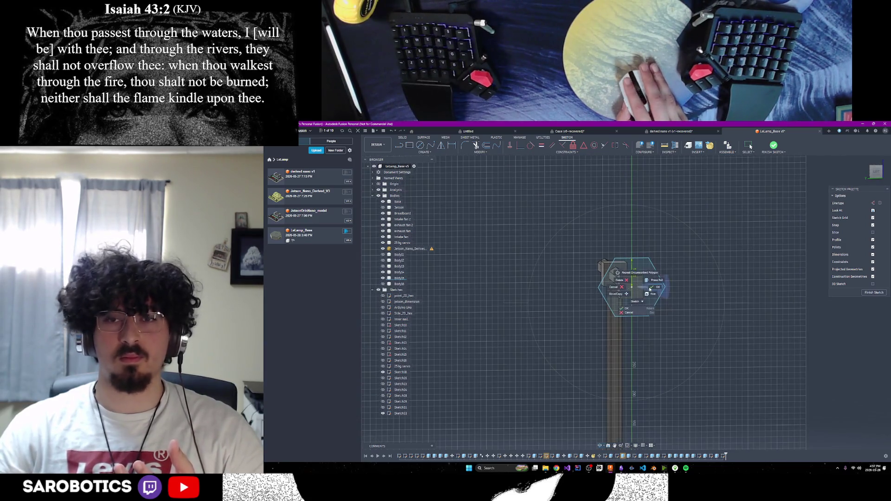
left_click(605, 446)
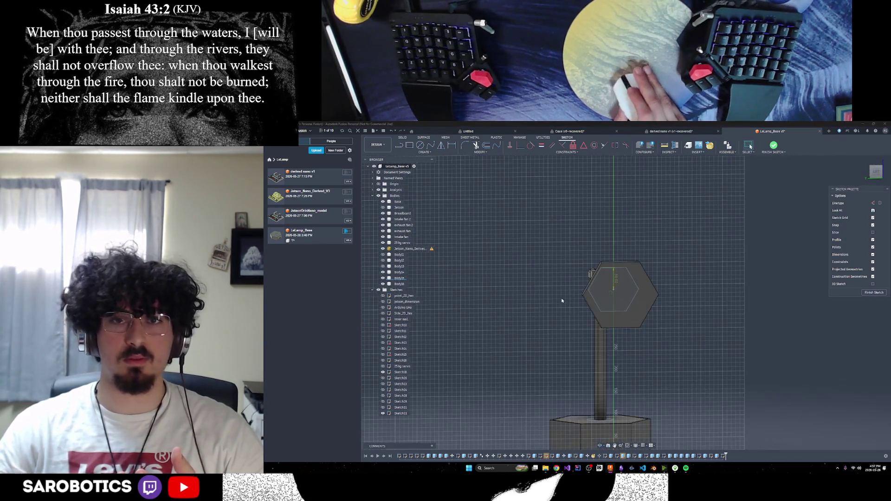
middle_click_drag(605, 447, 715, 443, "shift")
scroll(565, 294, "up", 3)
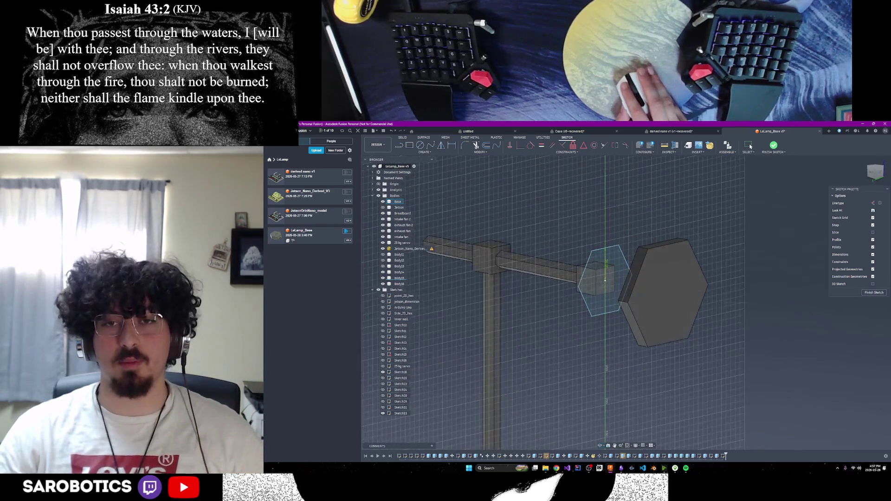
scroll(622, 294, "up", 2)
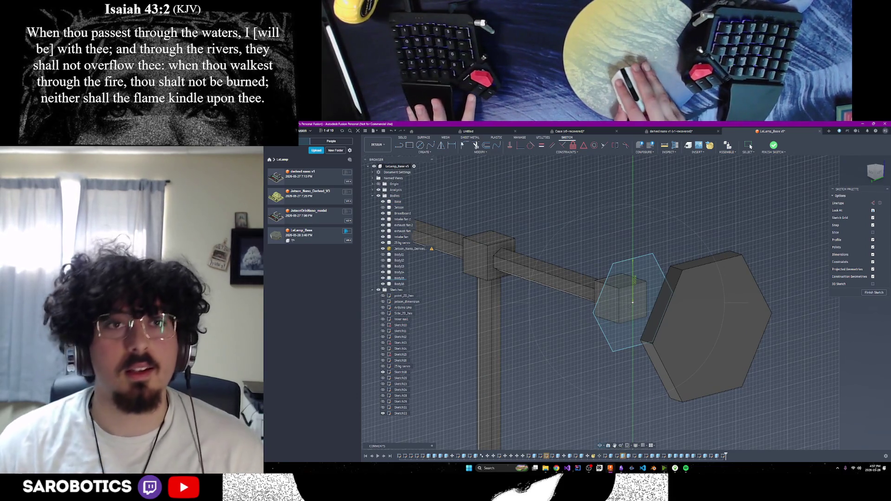
left_click(383, 284)
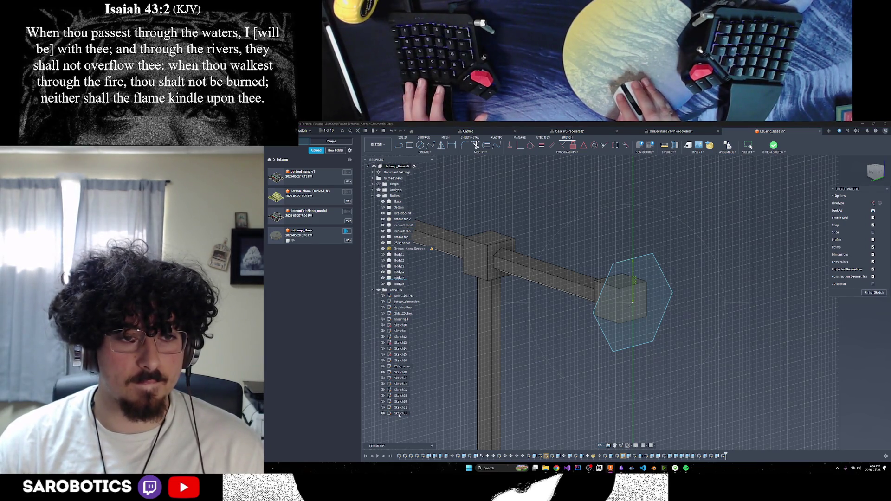
Delete the old Sketch33 and start a new sketch on the arm's end face.
left_click(383, 413)
left_click(401, 414)
right_click(402, 414)
left_click(401, 414)
key("Delete")
left_click(399, 147)
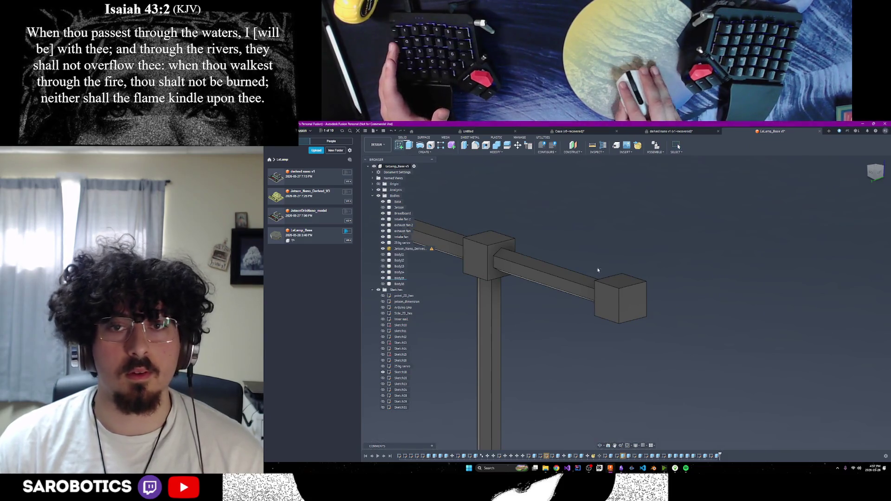
left_click(631, 300)
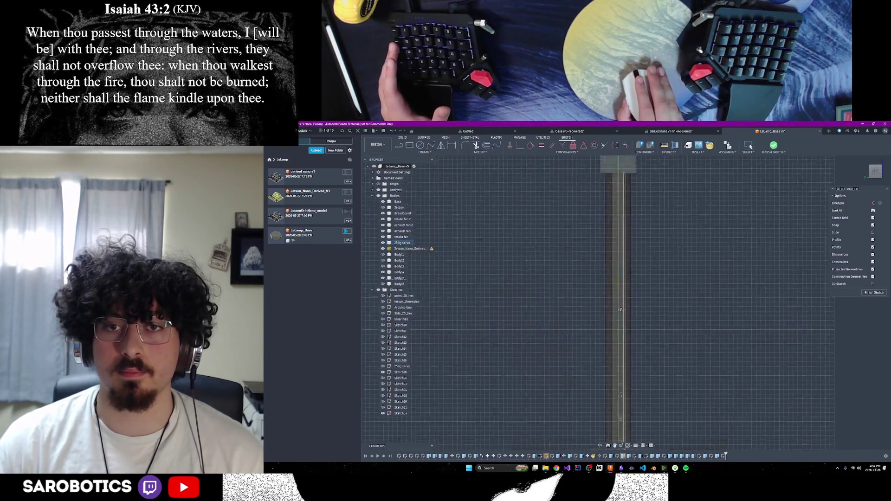
Draw a circumscribed hexagon centred on the origin with radius 50/2 mm.
left_click(430, 152)
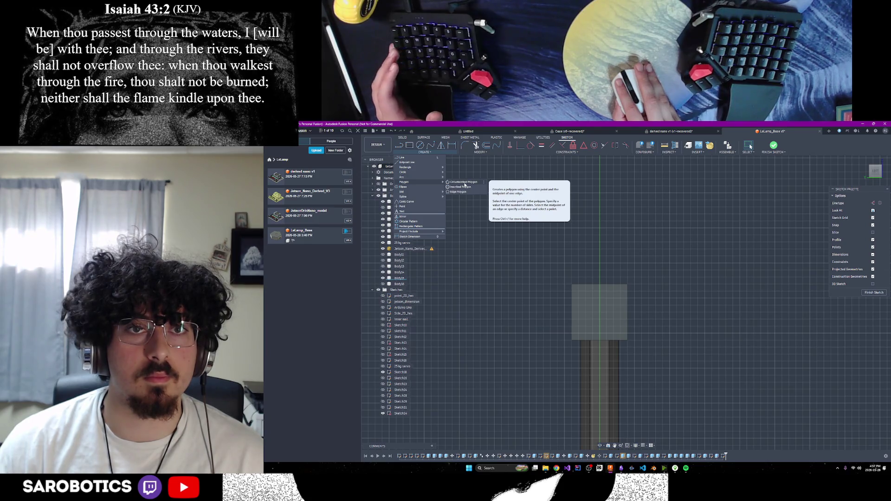
left_click(466, 187)
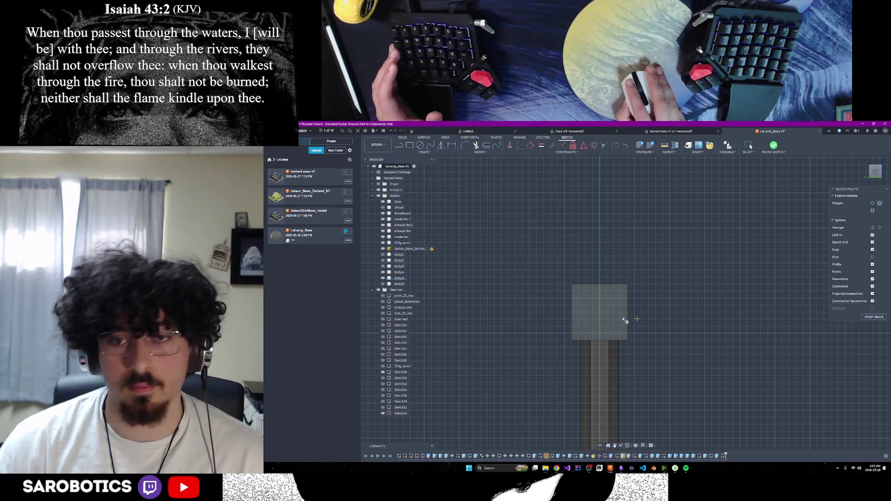
left_click(600, 310)
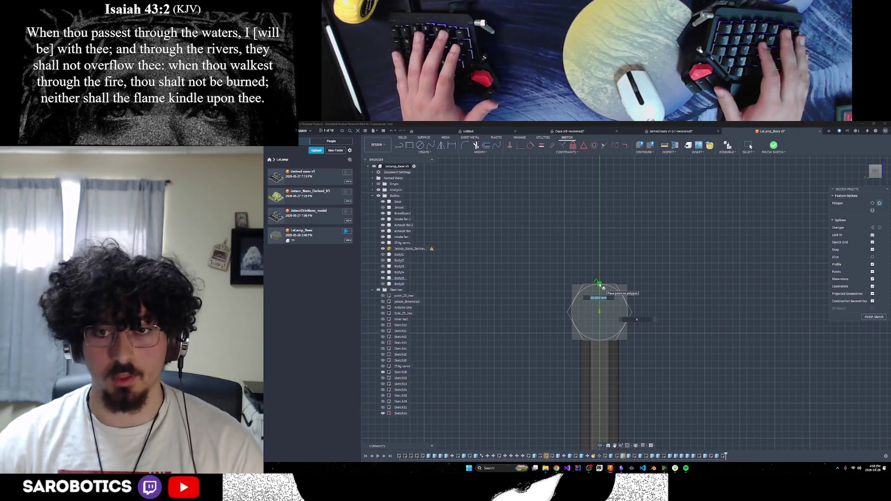
type("50/25")
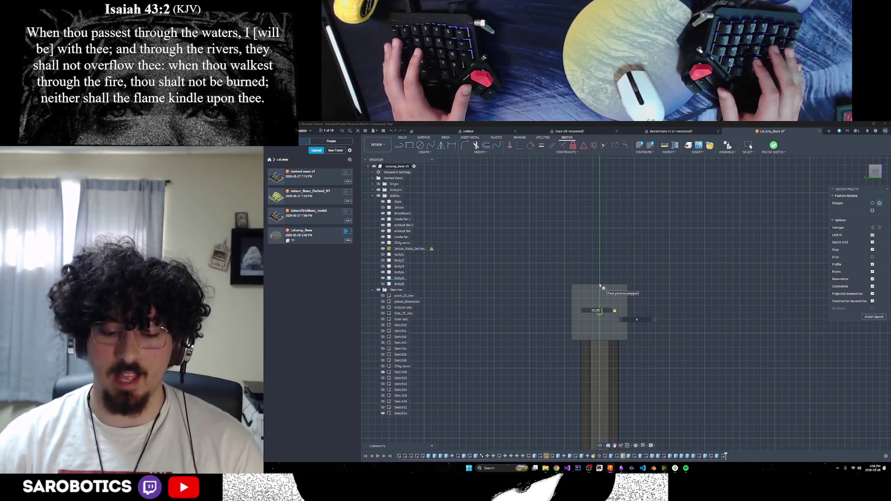
key("BackSpace")
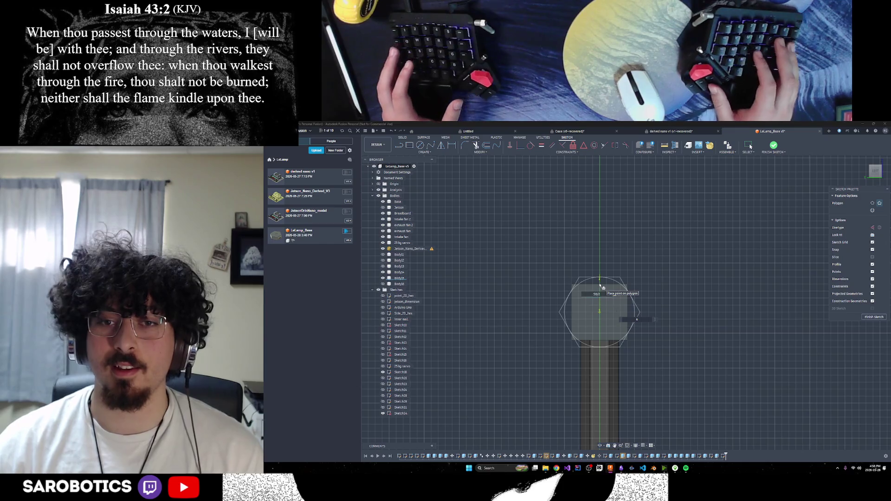
key("Return")
scroll(614, 318, "down", 4)
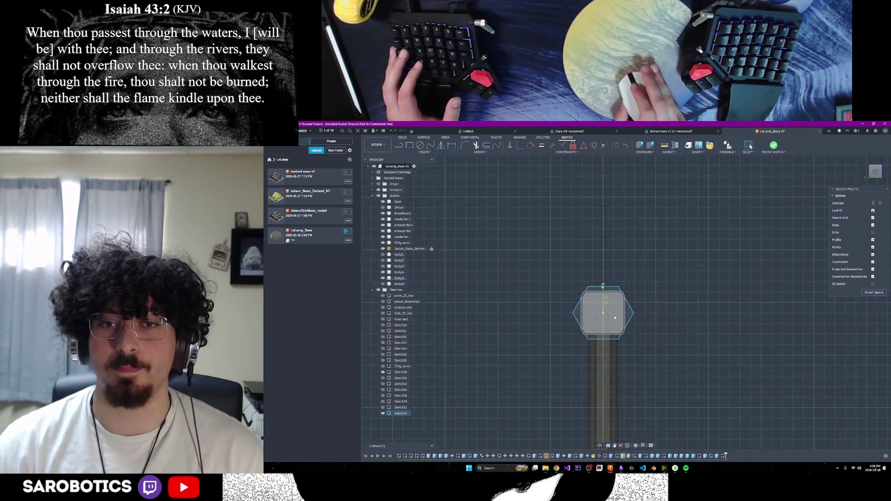
Finish the hexagon sketch and orbit so the arm runs horizontally with the hexagon visible.
middle_click_drag(622, 352, 659, 358, "shift")
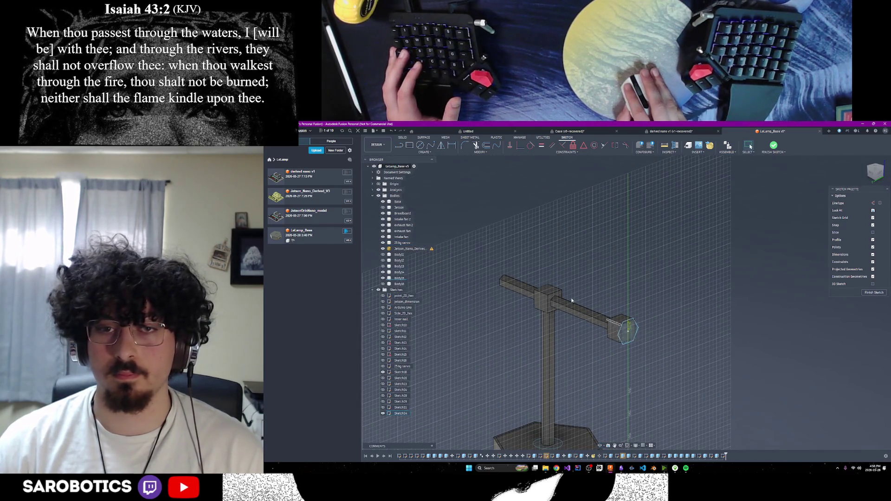
scroll(634, 331, "up", 5)
left_click(774, 145)
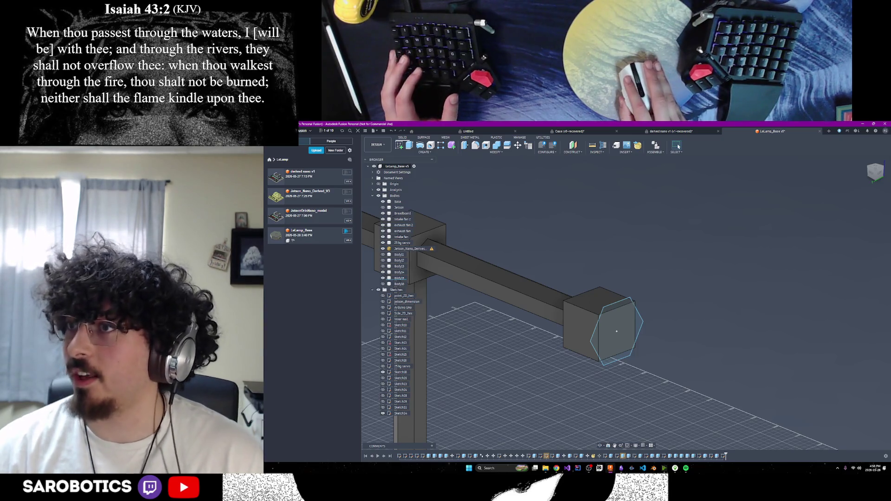
scroll(669, 319, "up", 1)
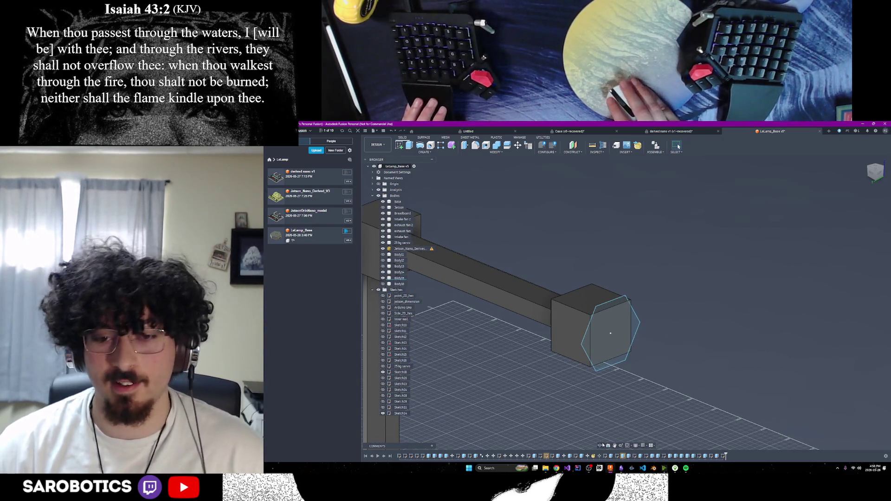
middle_click_drag(619, 325, 620, 294, "shift")
scroll(619, 293, "up", 2)
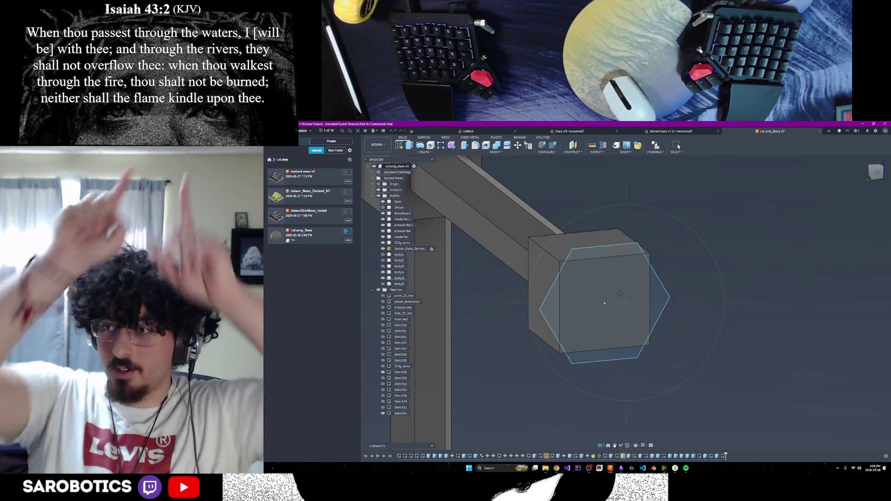
middle_click_drag(620, 294, 617, 302, "shift")
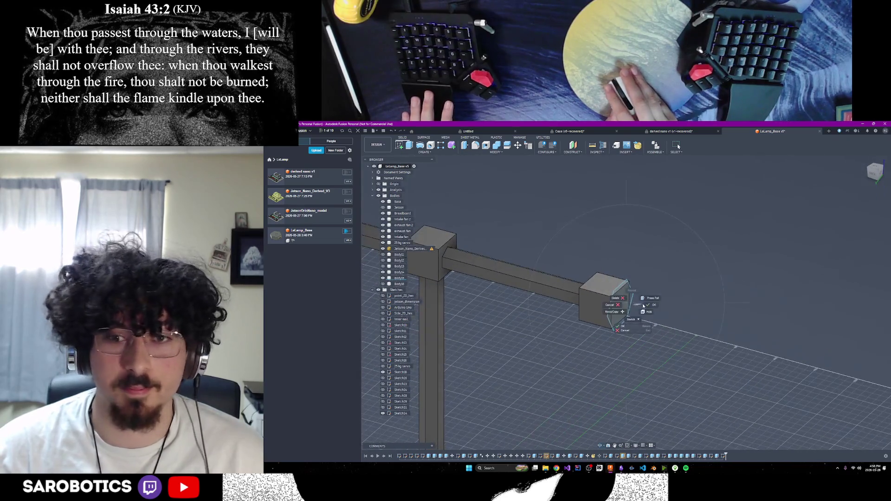
Select all the hexagon profile pieces at the arm's end.
middle_click_drag(419, 295, 616, 310, "shift")
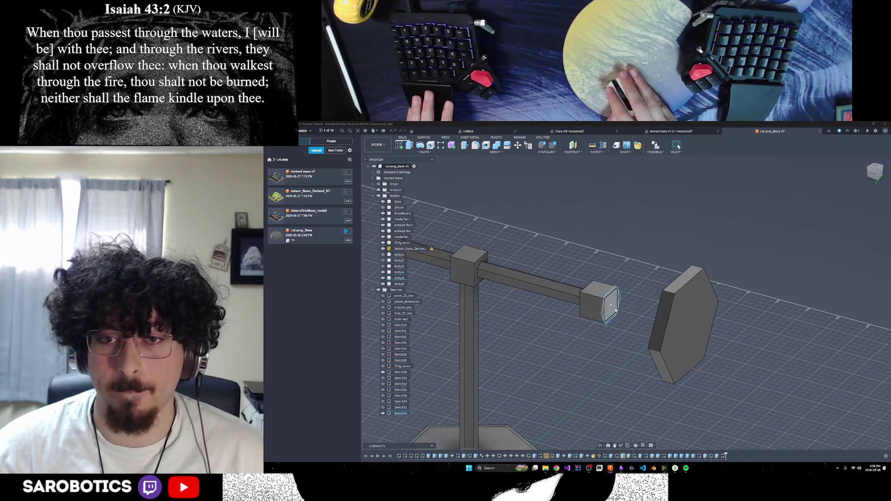
mouse_move(600, 445)
middle_mouse_down("shift")
mouse_move(603, 395)
mouse_move(673, 369)
middle_mouse_up("shift")
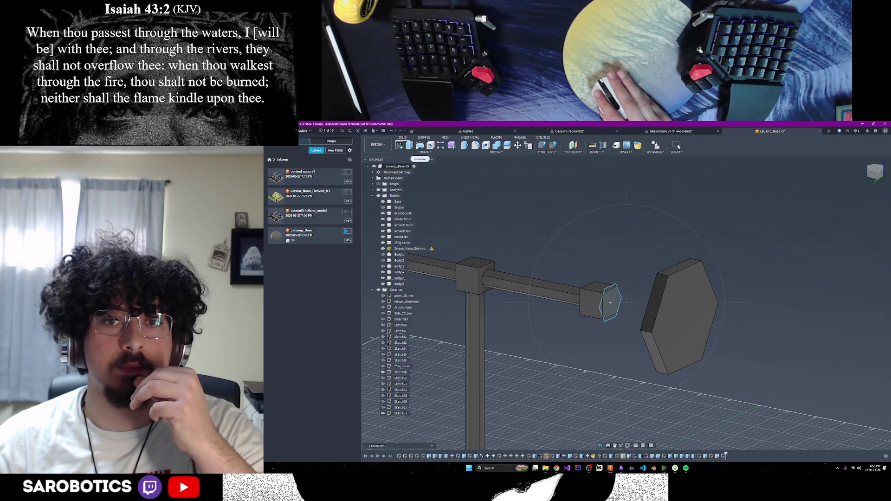
right_click(612, 299)
left_click(633, 296)
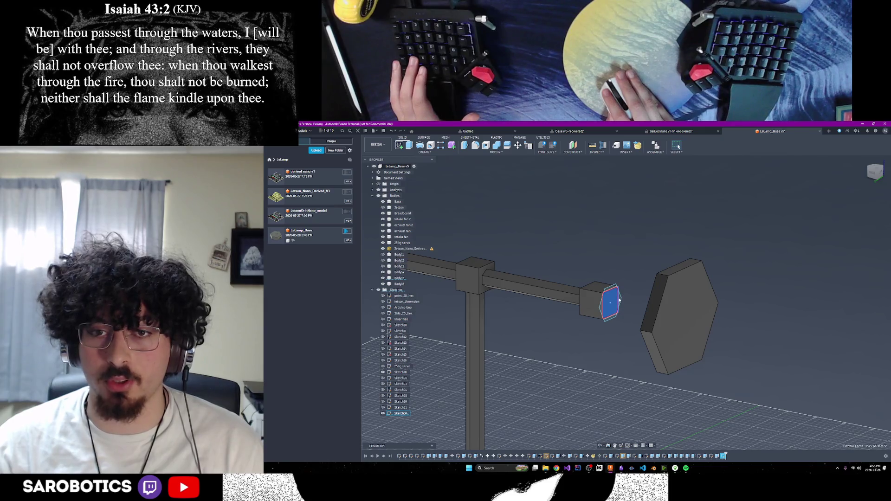
left_click(606, 287)
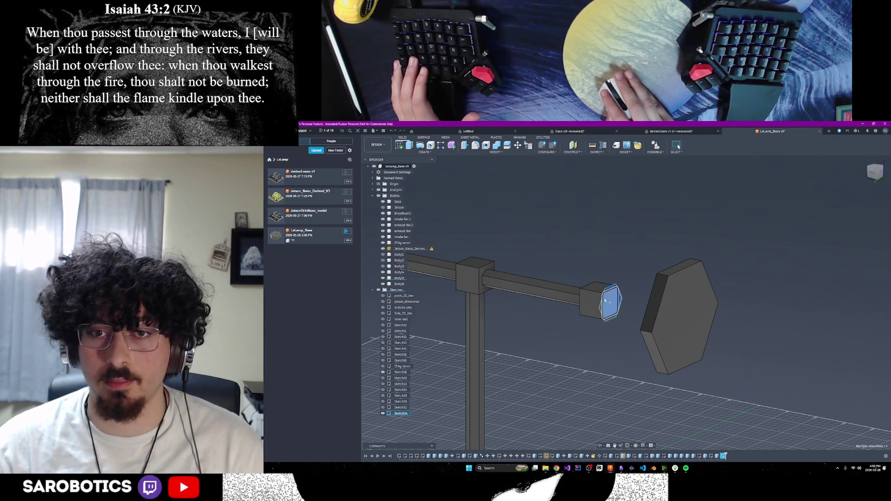
scroll(602, 310, "up", 5)
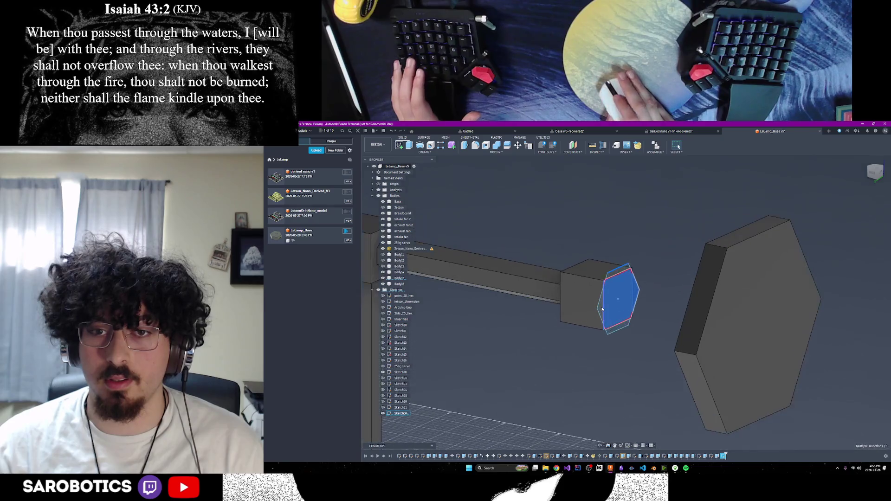
left_click(602, 310)
left_click(626, 343)
left_click(621, 256)
scroll(655, 313, "down", 3)
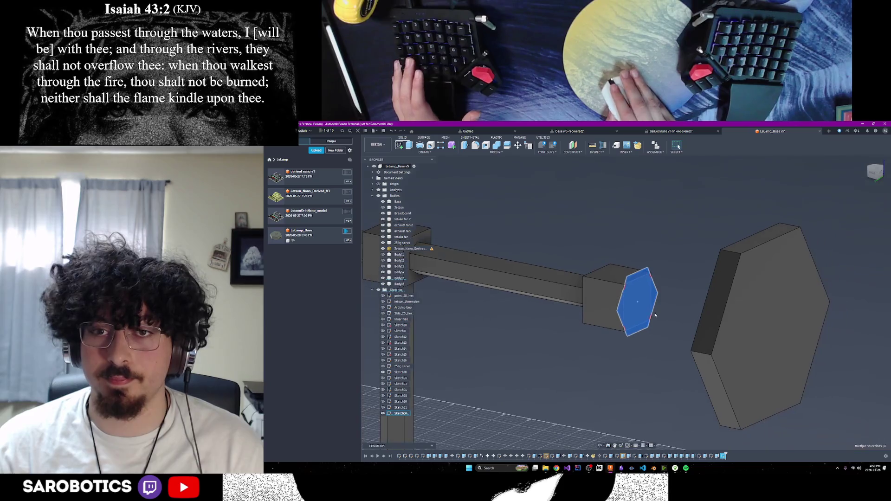
Extrude the hexagon profiles 5 mm as a New Body.
key("e")
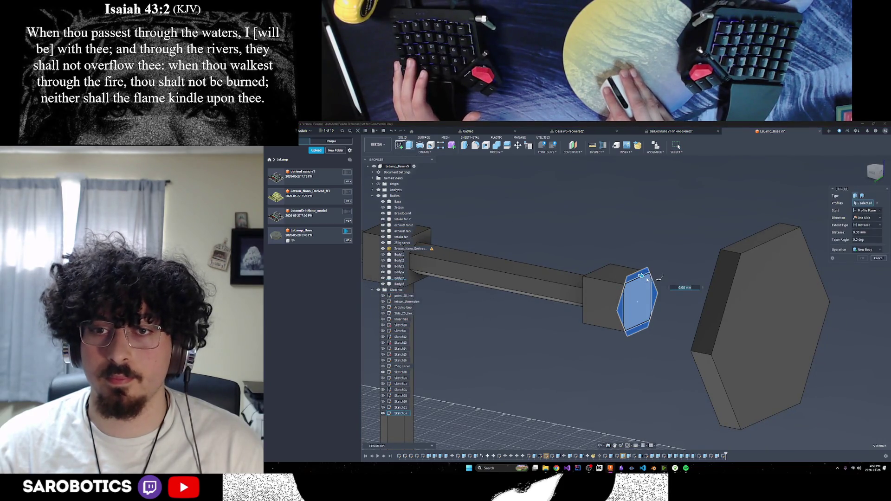
left_click_drag(641, 276, 647, 277)
mouse_move(646, 277)
middle_mouse_down("shift")
mouse_move(669, 314)
mouse_move(654, 289)
middle_mouse_up("shift")
key("F6")
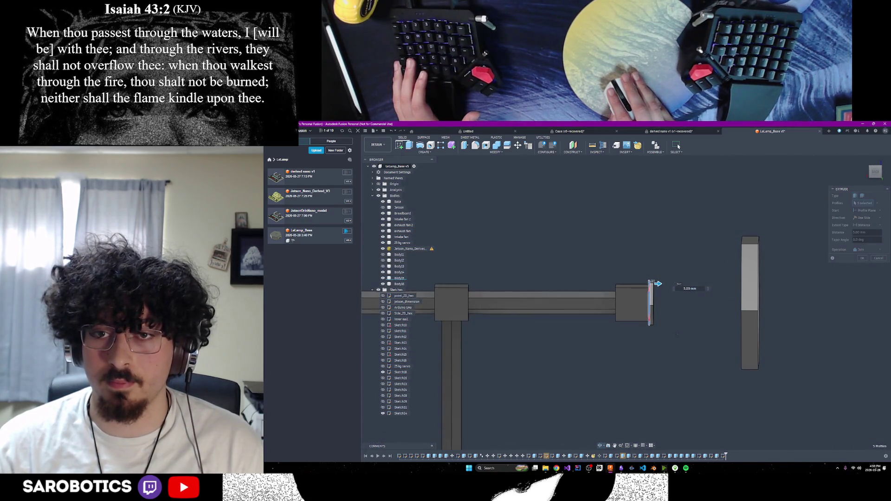
mouse_move(678, 284)
middle_mouse_down("shift")
mouse_move(696, 287)
mouse_move(678, 286)
middle_mouse_up("shift")
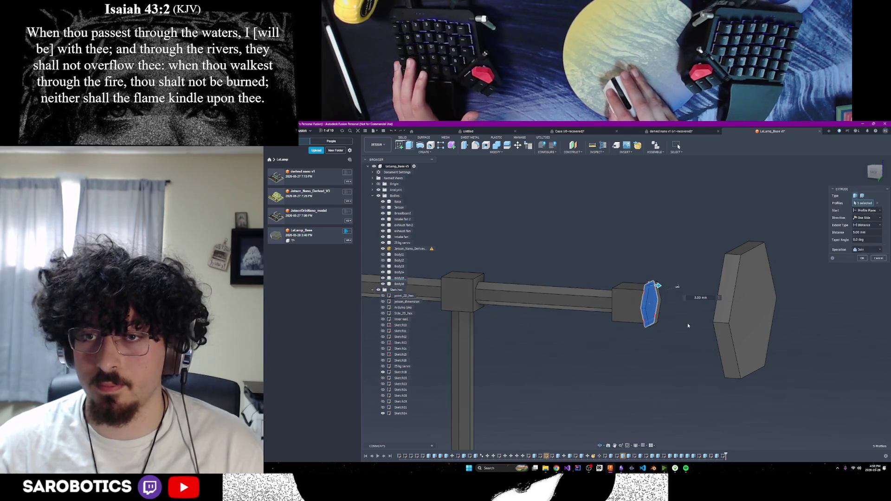
left_click(864, 252)
left_click(858, 276)
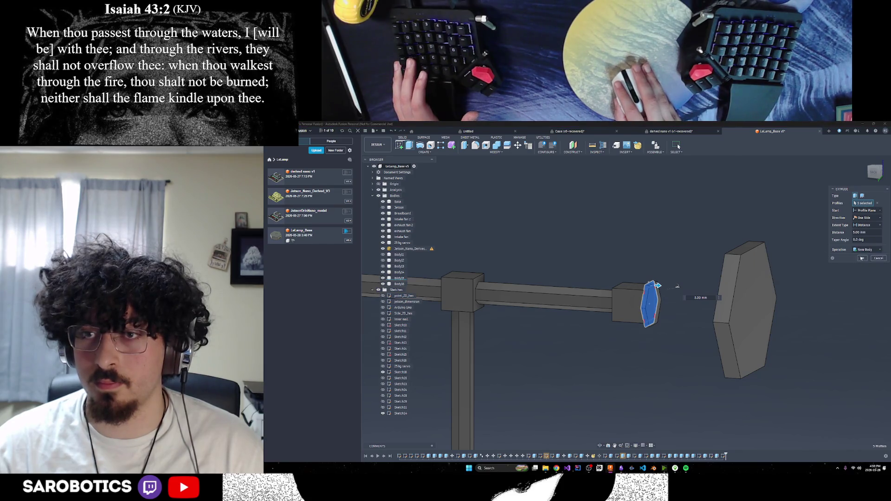
left_click(861, 258)
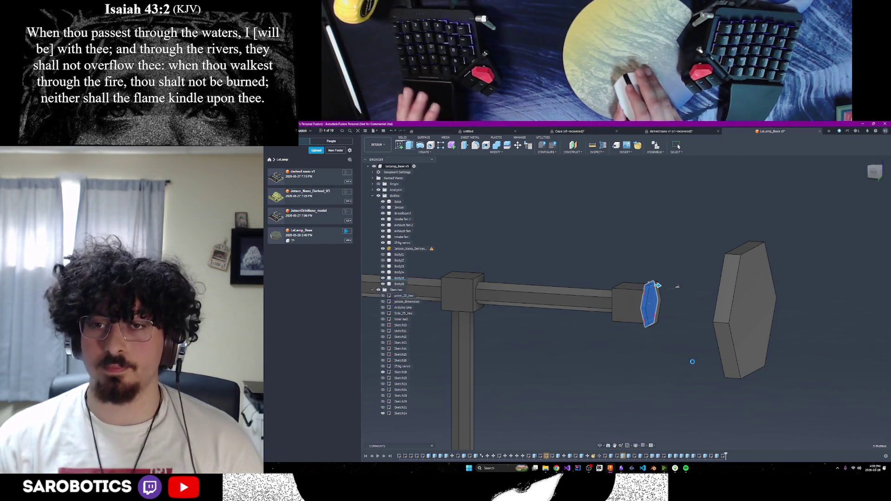
Orbit around the new hexagon body to view the plate and arm from front and side.
middle_click_drag(692, 361, 607, 444, "shift")
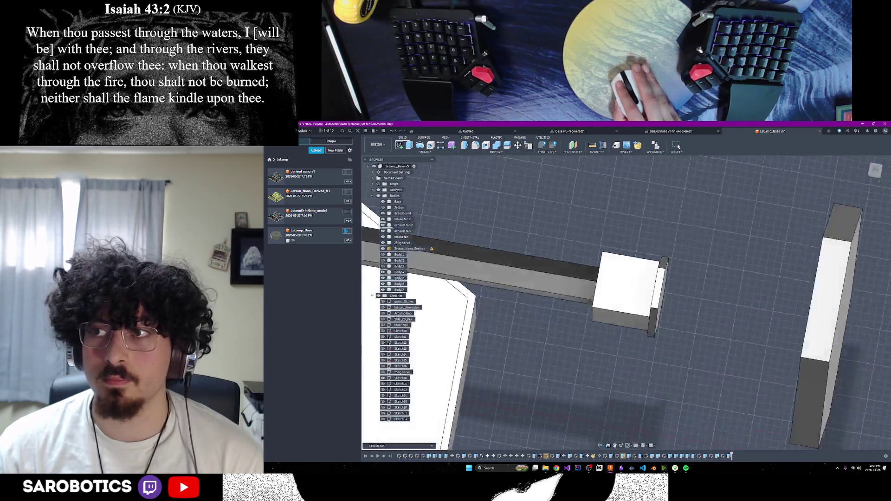
mouse_move(481, 321)
middle_mouse_down("shift")
mouse_move(575, 305)
mouse_move(622, 315)
middle_mouse_up("shift")
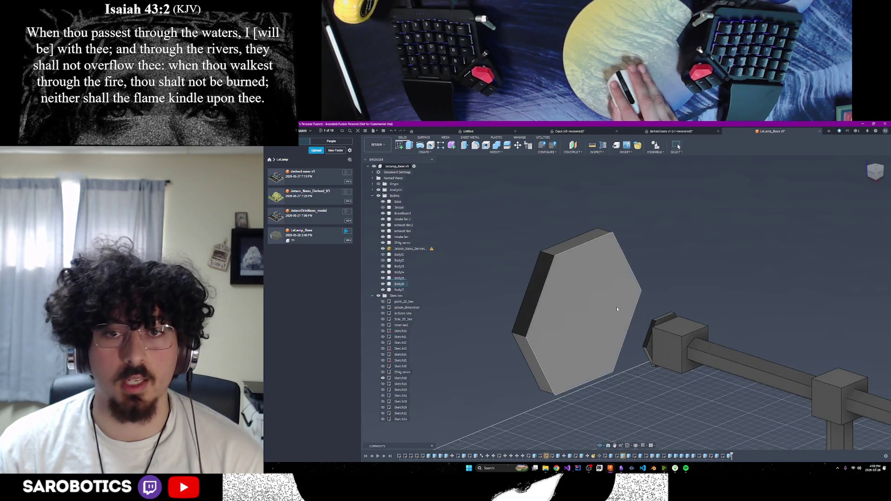
middle_click_drag(626, 302, 598, 302, "shift")
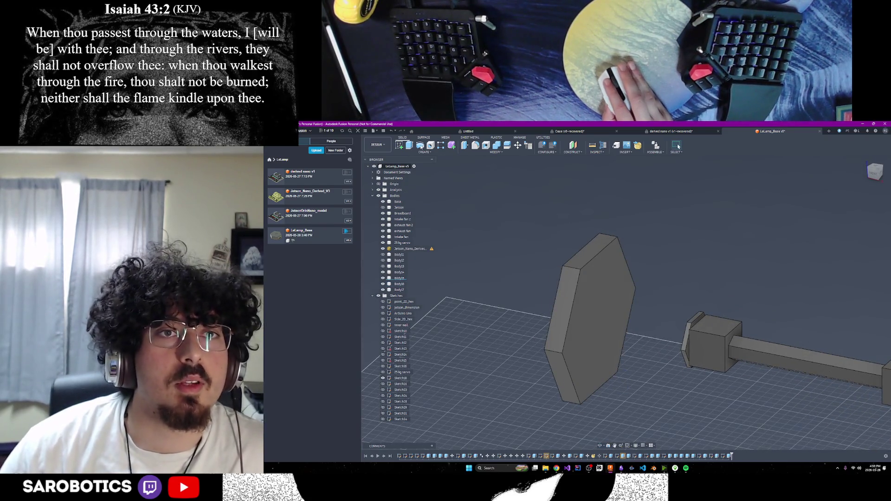
left_click(424, 152)
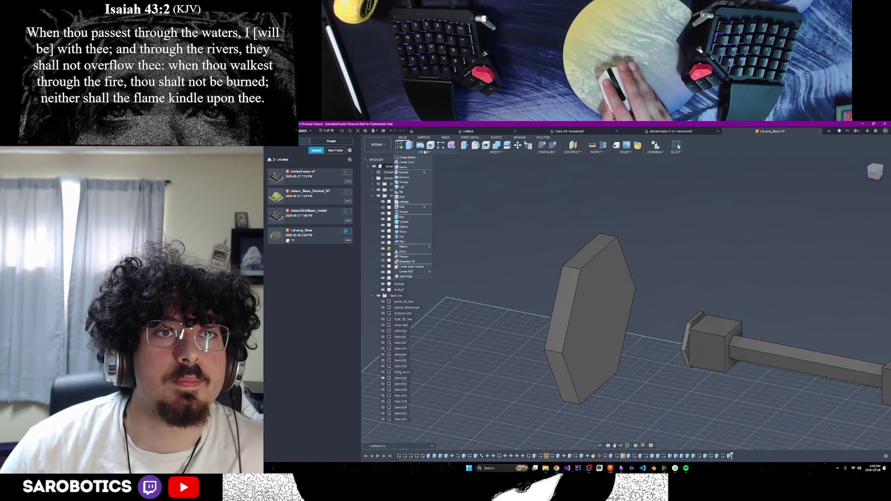
Start a Loft and pick the hexagon plate's face as Profile 1.
left_click(411, 187)
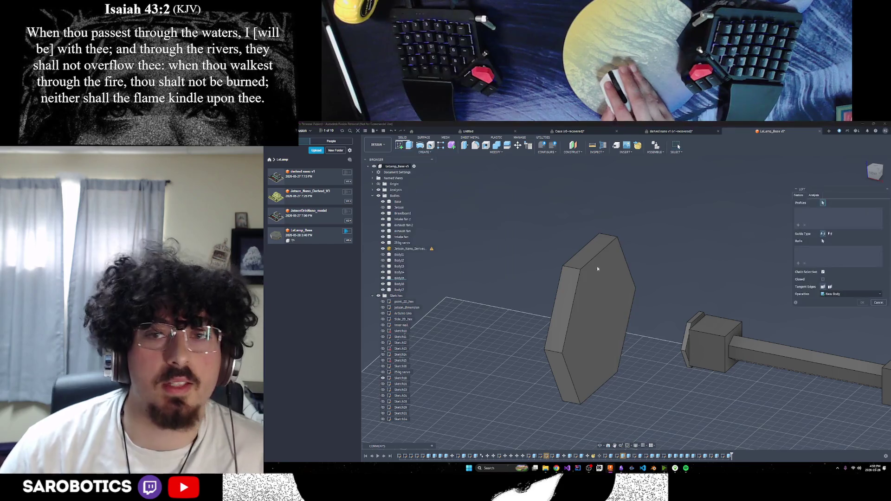
scroll(704, 336, "up", 1)
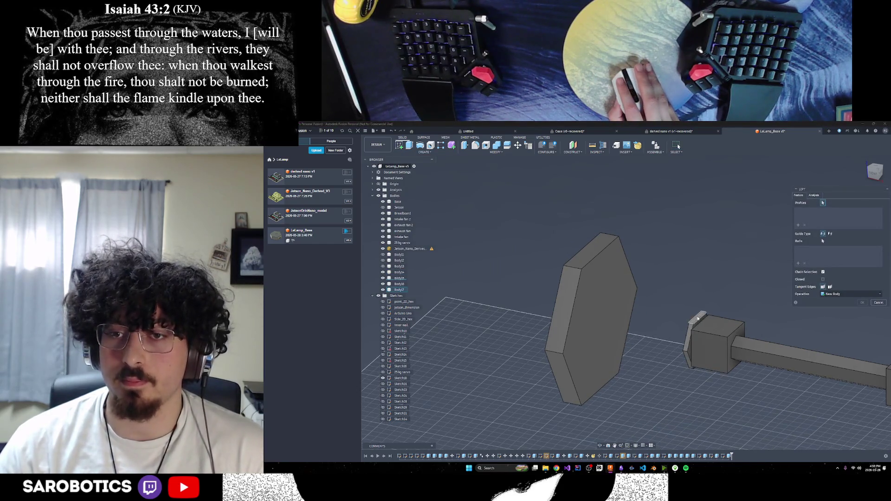
scroll(696, 321, "up", 2)
scroll(600, 444, "down", 1)
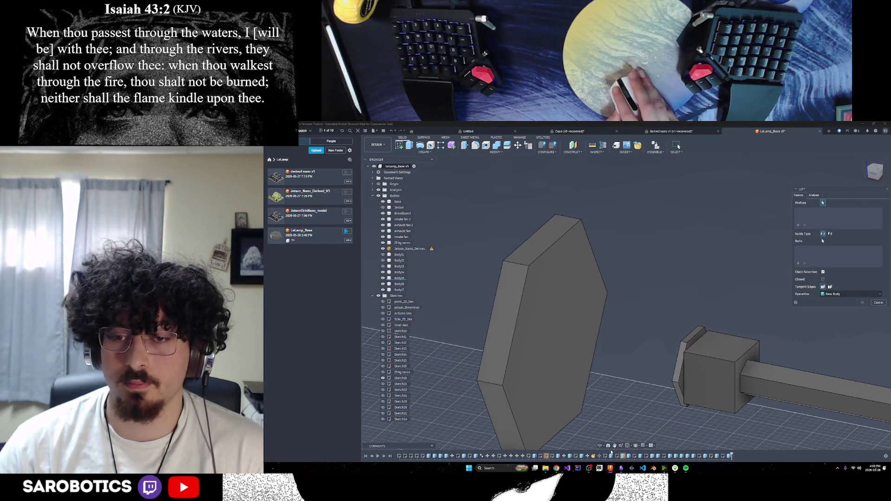
left_click(601, 446)
left_click(702, 361)
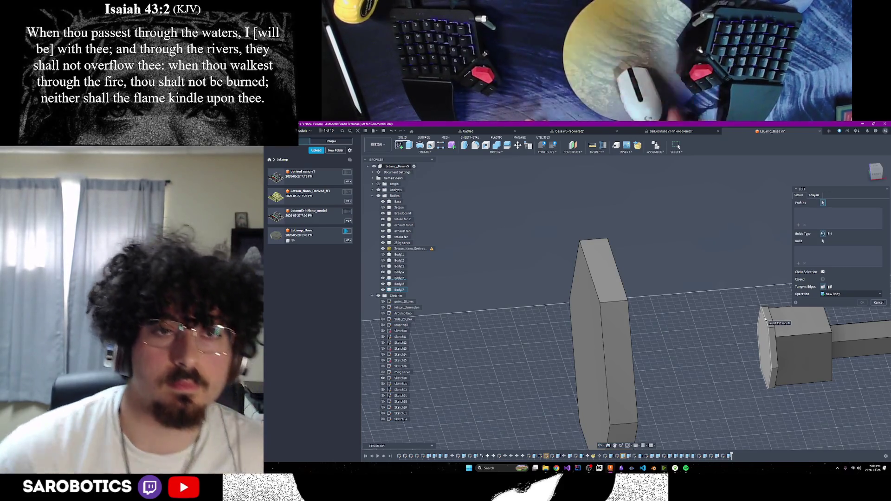
middle_click_drag(765, 320, 620, 344, "shift")
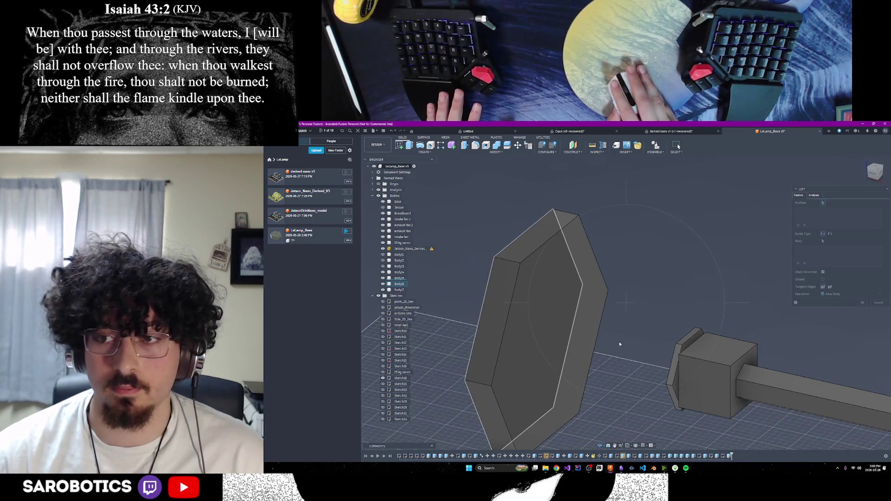
left_click(639, 341)
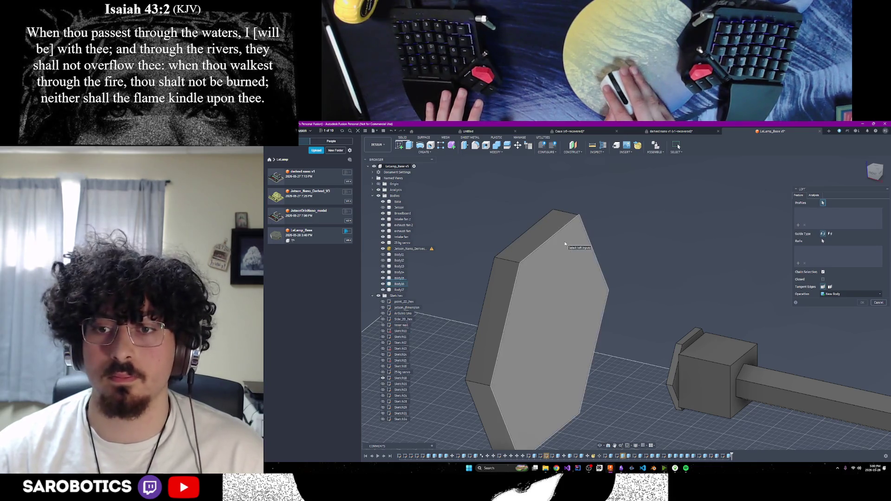
left_click(586, 295)
Pick the small end face at the arm as Profile 2 and create the loft.
left_click(607, 445)
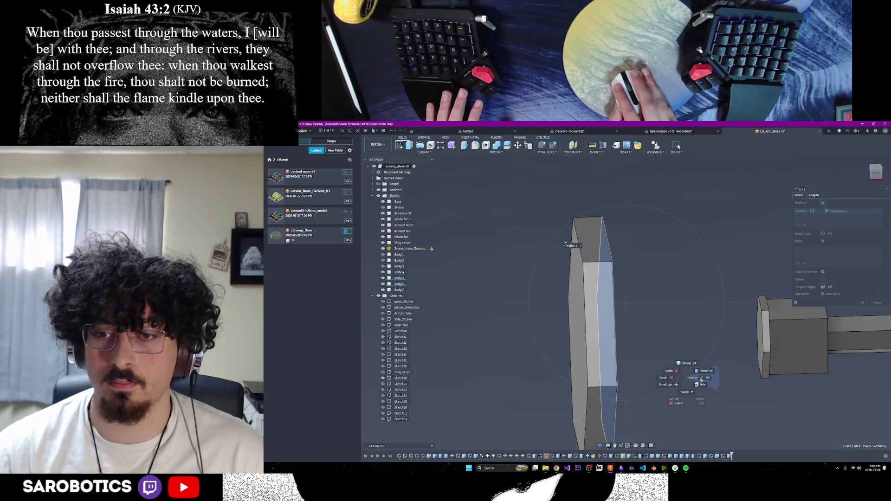
left_click(759, 346)
scroll(717, 394, "down", 2)
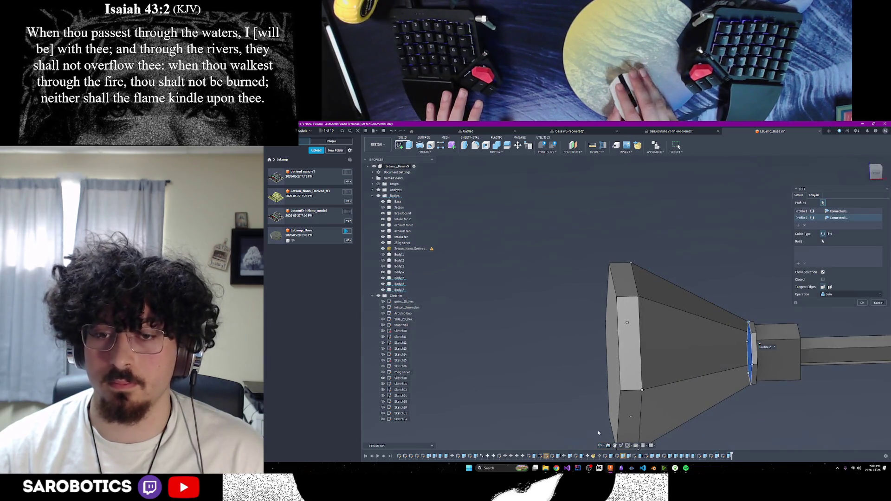
left_click(599, 445)
mouse_move(603, 409)
left_mouse_down()
mouse_move(533, 399)
mouse_move(510, 372)
mouse_move(487, 362)
mouse_move(557, 324)
mouse_move(641, 320)
mouse_move(620, 321)
mouse_move(630, 321)
left_mouse_up()
right_click(630, 321)
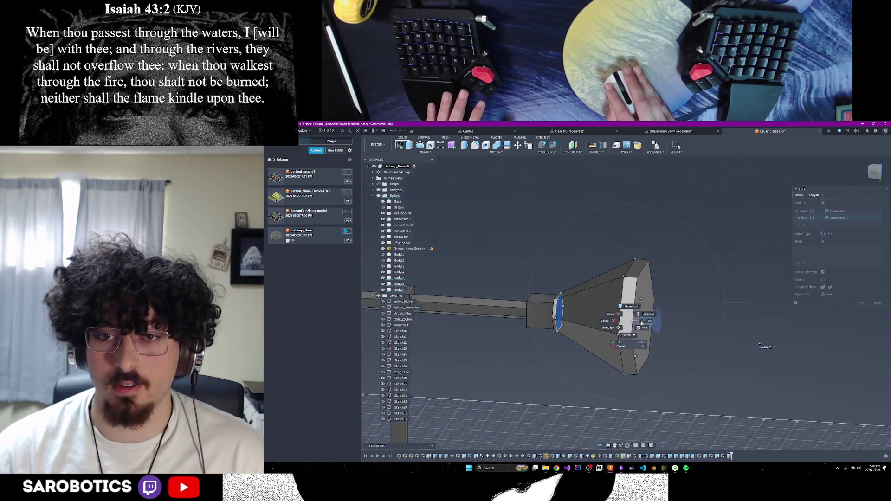
left_click(862, 303)
scroll(665, 421, "down", 2)
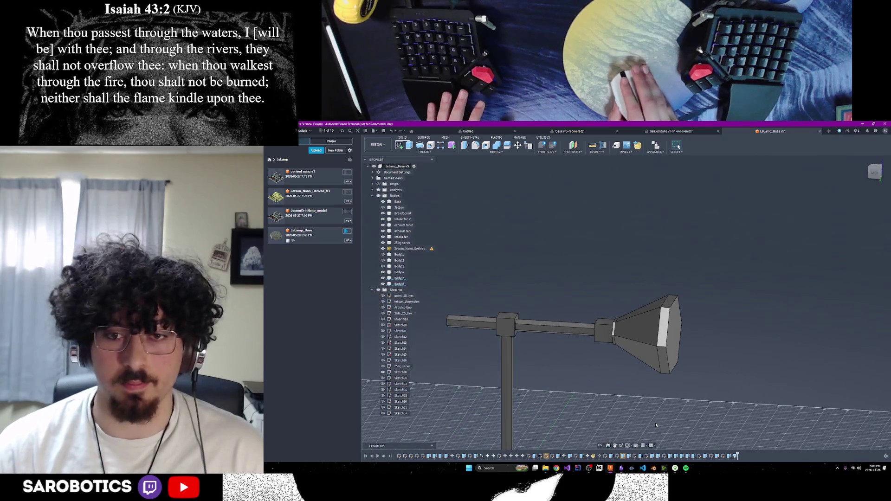
Turn the shade toward the viewer and save a version described 'lamp body'.
middle_click_drag(678, 147, 678, 146, "shift")
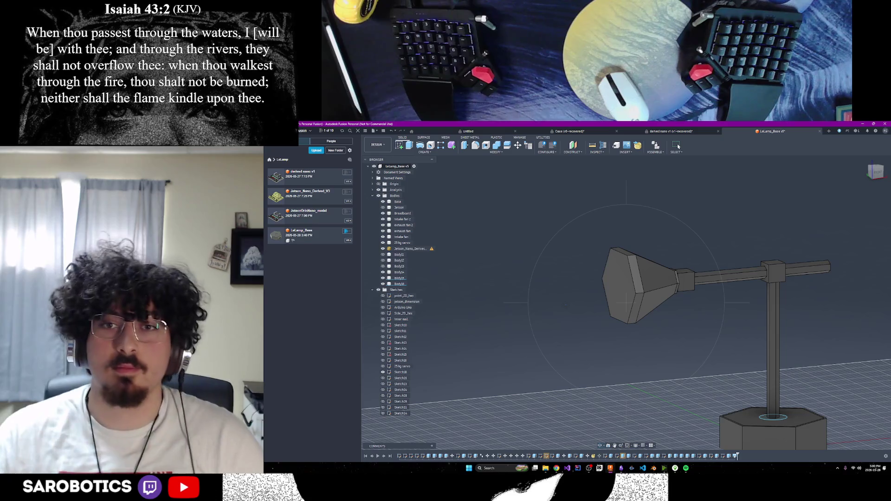
middle_click_drag(678, 146, 678, 147, "shift")
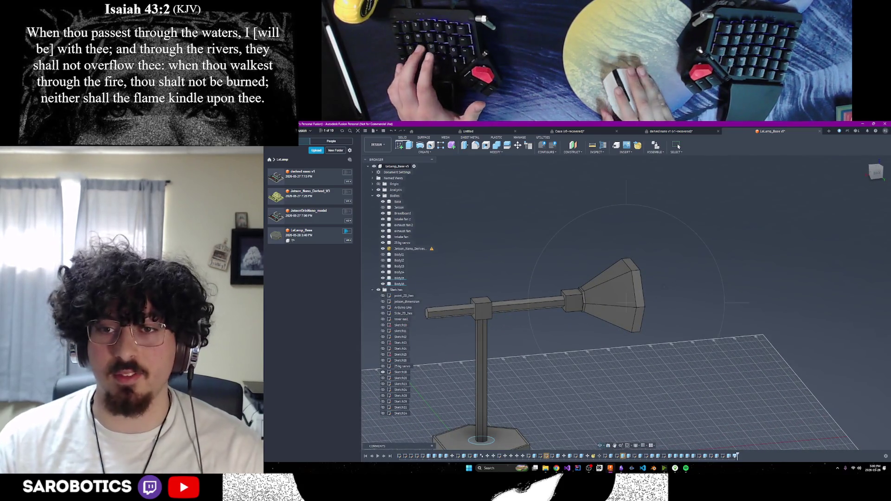
key("ctrl+s")
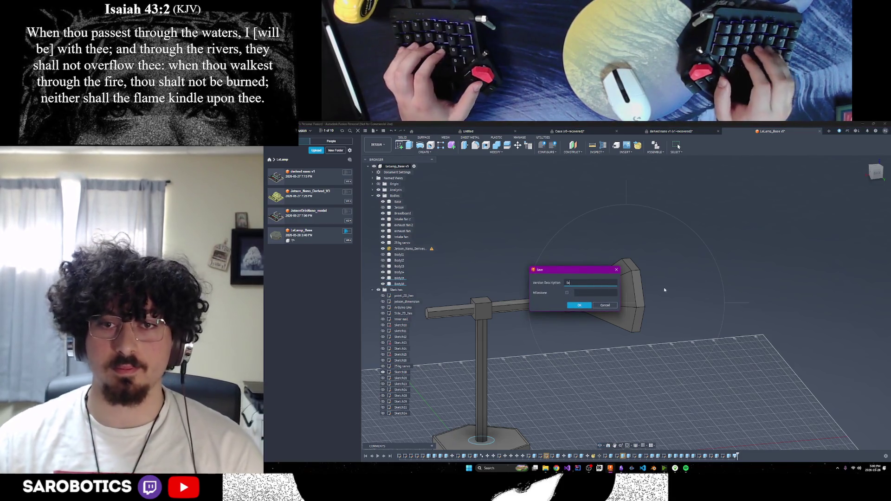
type("mp body")
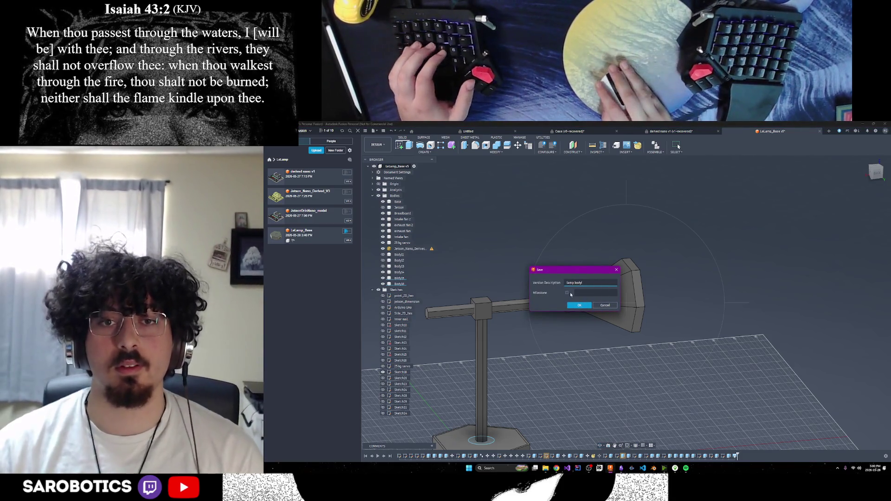
left_click(584, 304)
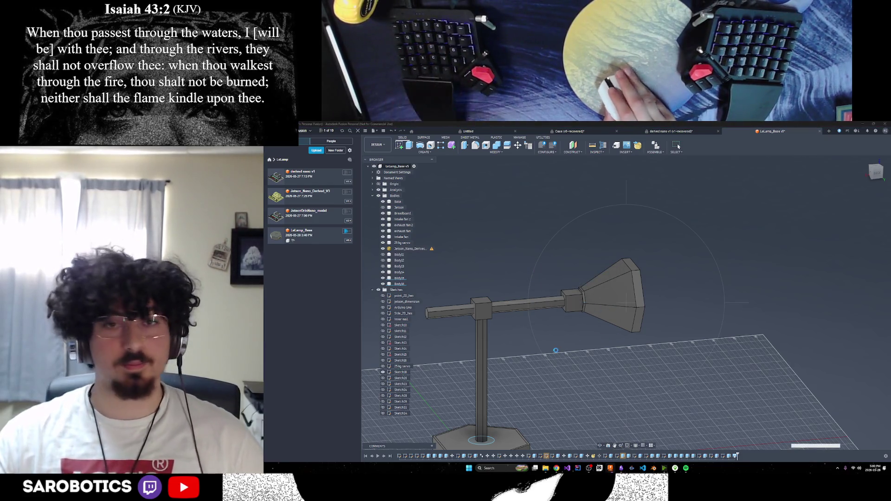
middle_click_drag(582, 352, 601, 351, "shift")
mouse_move(542, 408)
middle_mouse_down("shift")
mouse_move(617, 403)
mouse_move(589, 301)
mouse_move(599, 334)
mouse_move(571, 339)
mouse_move(589, 339)
mouse_move(603, 329)
mouse_move(594, 320)
mouse_move(617, 316)
mouse_move(603, 337)
mouse_move(612, 337)
mouse_move(608, 320)
mouse_move(594, 322)
mouse_move(613, 325)
mouse_move(601, 336)
middle_mouse_up("shift")
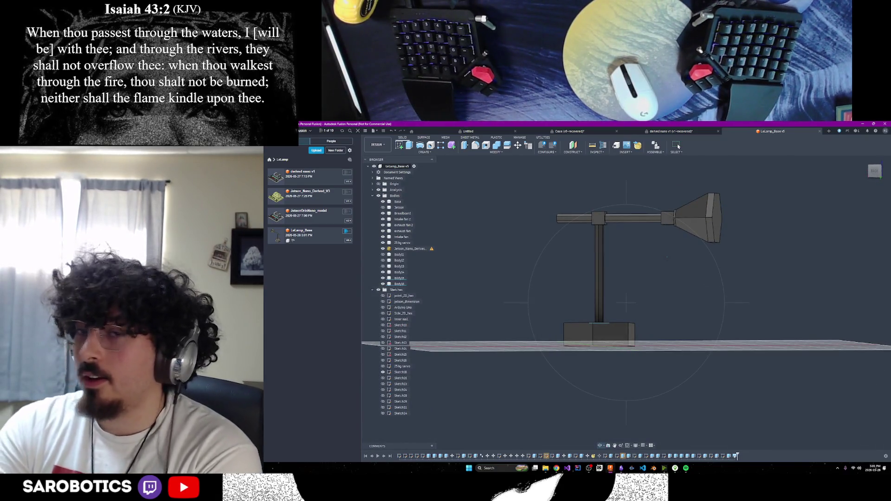
key("F6")
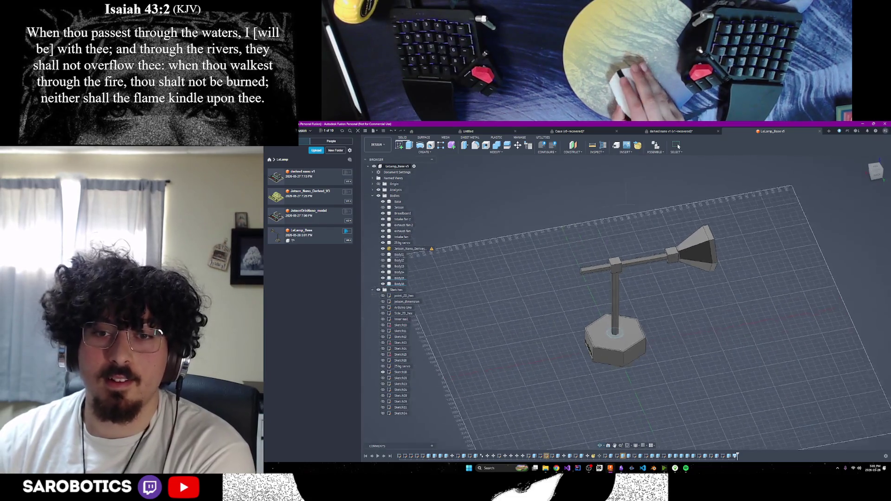
Measure the base between its bottom and top edges: 70.00 mm tall.
left_click(592, 146)
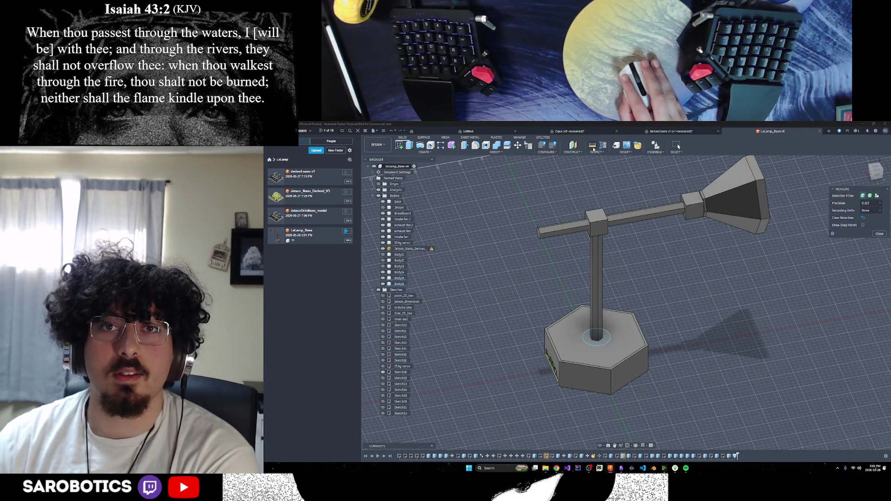
left_click(879, 233)
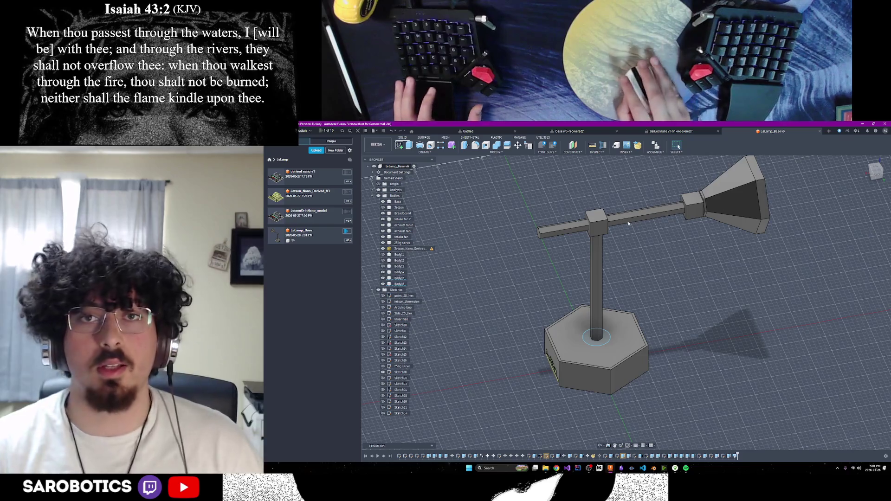
left_click(594, 148)
left_click(623, 391)
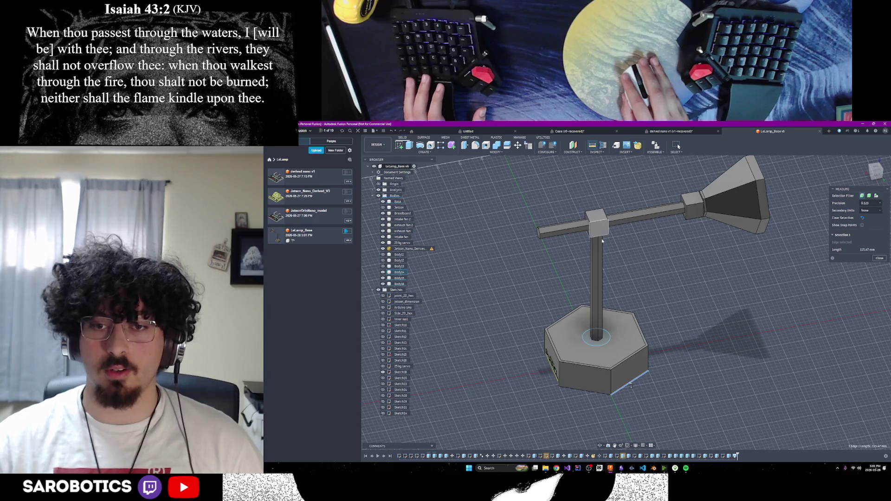
left_click(626, 359)
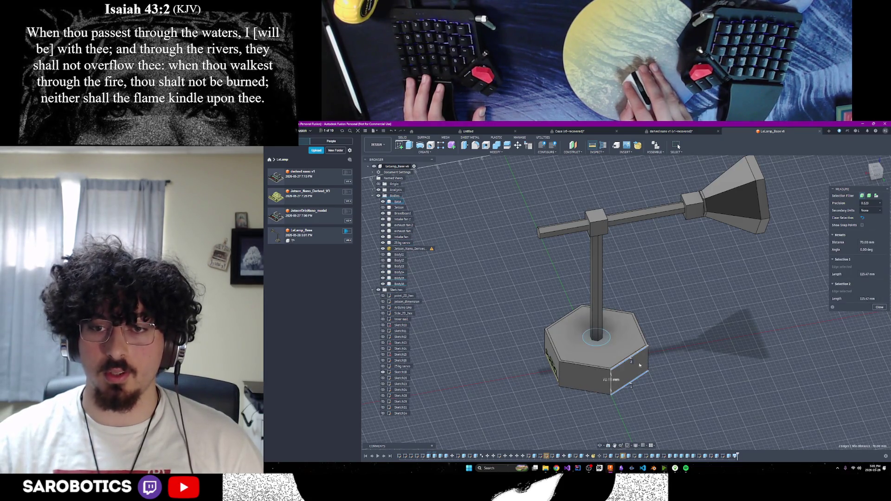
left_click(877, 308)
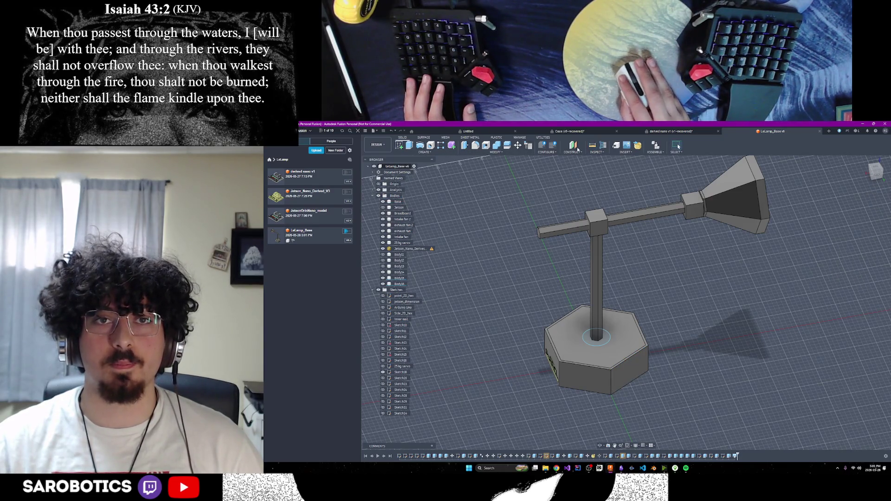
Measure the vertical post between two edges along the pole: 340.062 mm.
key("i")
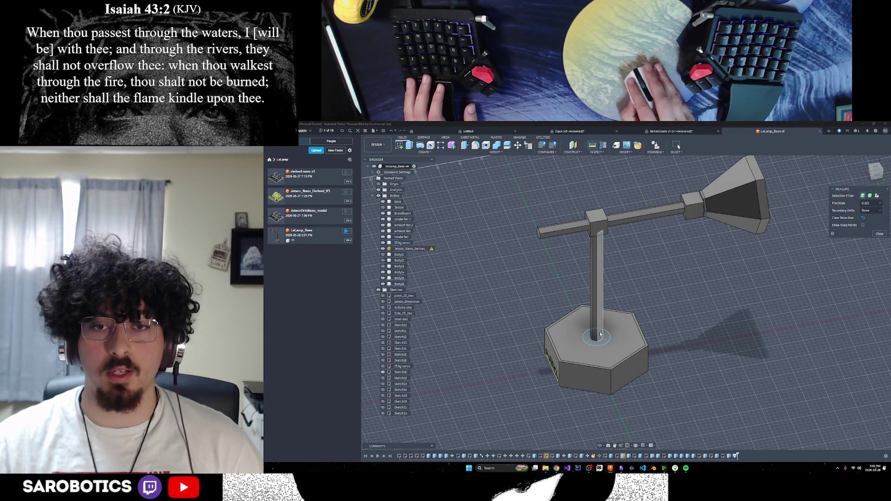
left_click(601, 333)
left_click(599, 223)
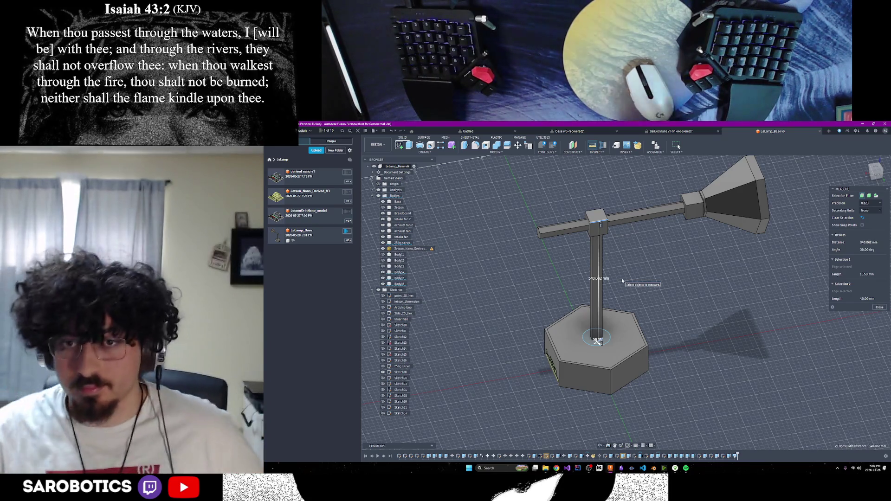
scroll(622, 274, "down", 3)
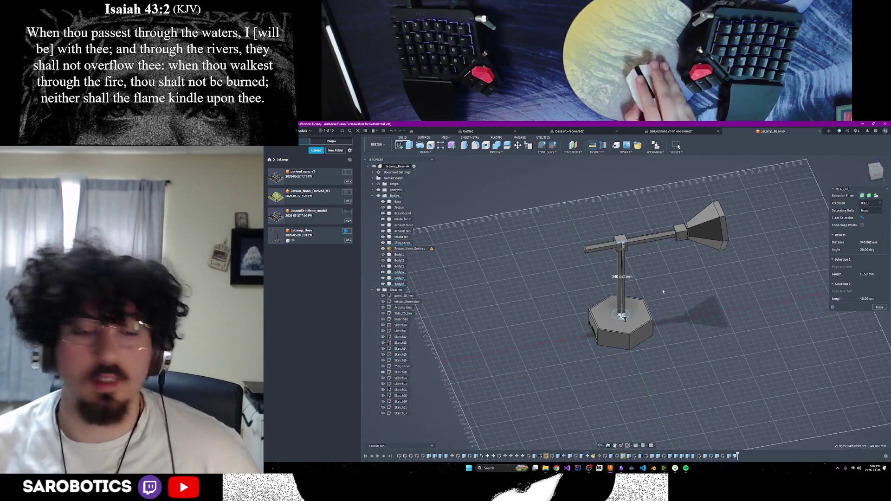
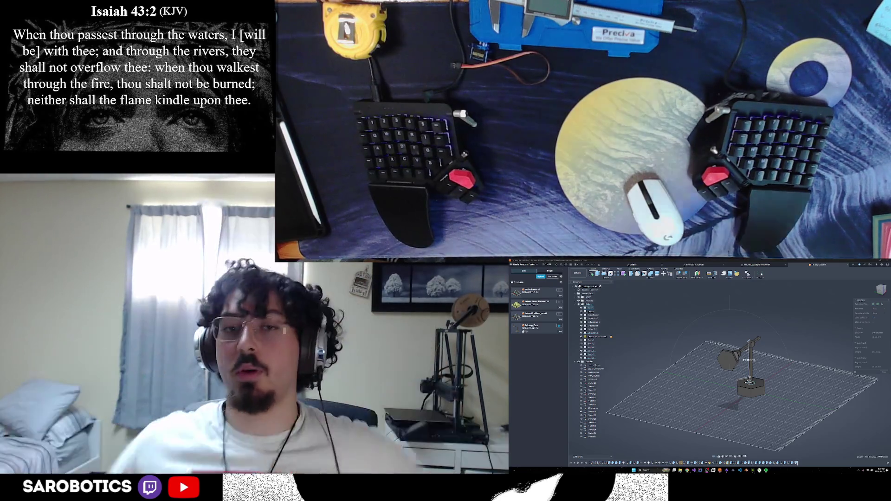
Orbit and zoom around the stand to inspect the horn head, arm and base from several angles.
mouse_move(746, 387)
middle_mouse_down("shift")
mouse_move(730, 390)
mouse_move(743, 393)
mouse_move(719, 373)
mouse_move(729, 373)
middle_mouse_up("shift")
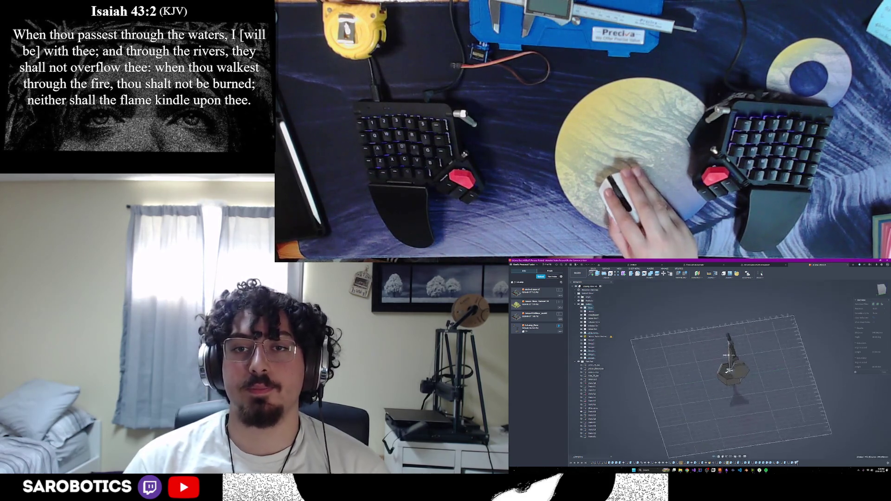
mouse_move(726, 329)
middle_mouse_down("shift")
mouse_move(747, 418)
mouse_move(677, 424)
mouse_move(724, 426)
middle_mouse_up("shift")
scroll(728, 331, "up", 5)
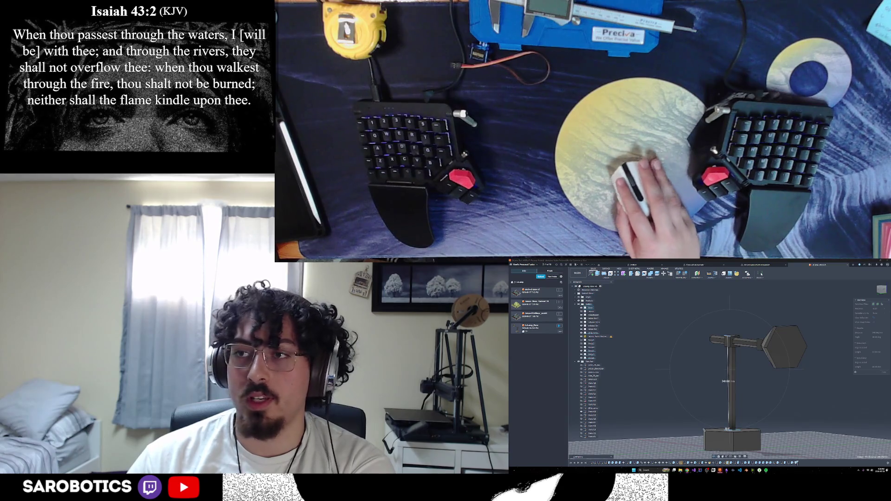
middle_click_drag(724, 426, 710, 413, "shift")
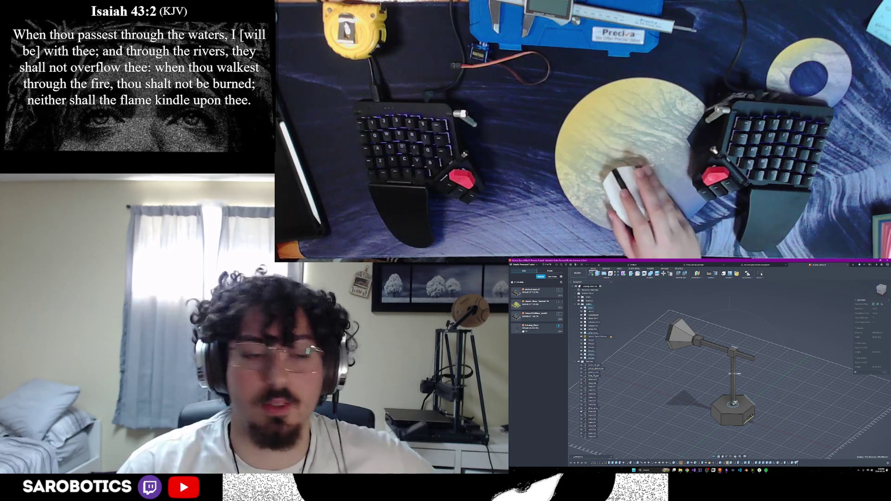
mouse_move(734, 404)
middle_mouse_down("shift")
mouse_move(704, 425)
mouse_move(717, 403)
mouse_move(711, 415)
mouse_move(731, 408)
middle_mouse_up("shift")
scroll(724, 404, "up", 5)
middle_click_drag(812, 436, 847, 408, "shift")
scroll(847, 408, "down", 5)
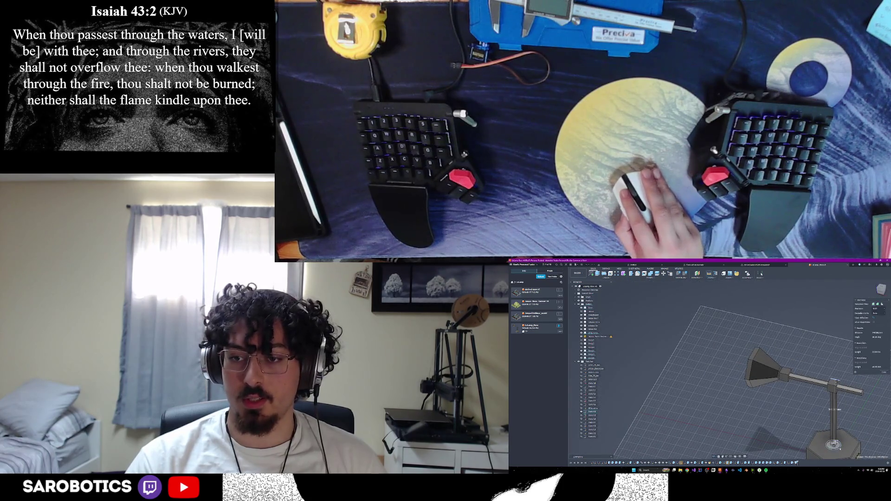
Measure the hexagonal base face, then clear the selection and close the measurement readout.
left_click(834, 444)
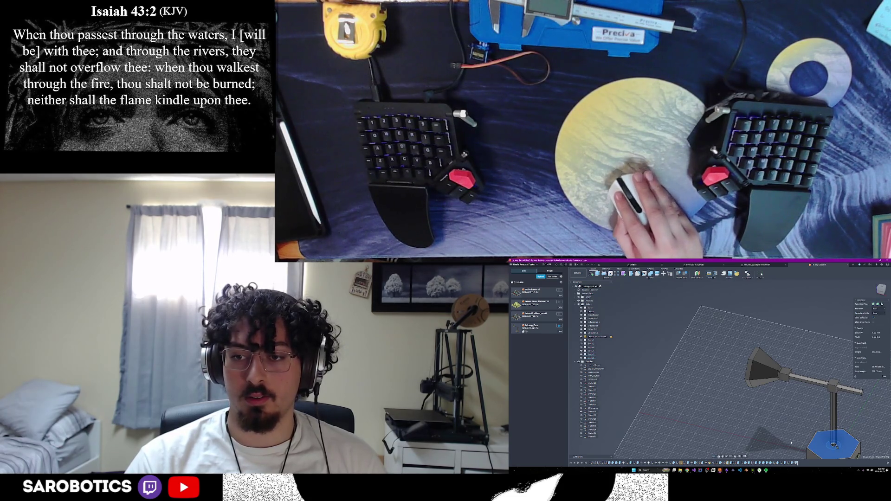
left_click(808, 441)
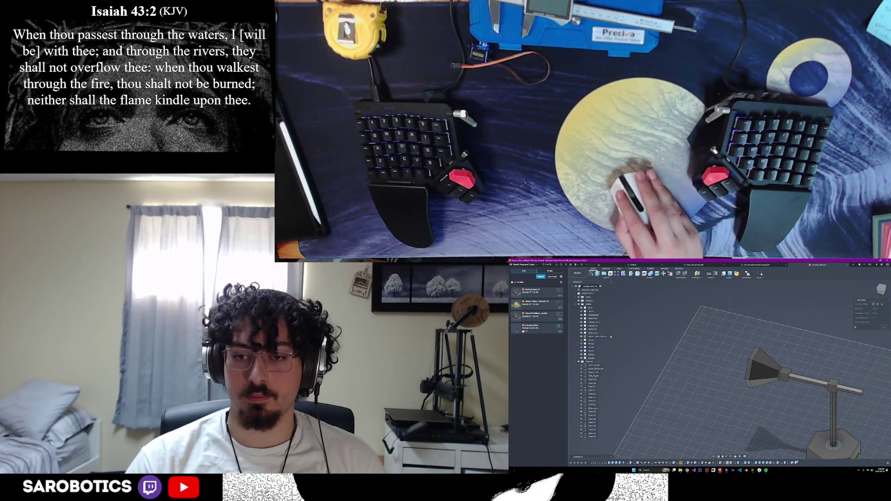
scroll(845, 409, "down", 3)
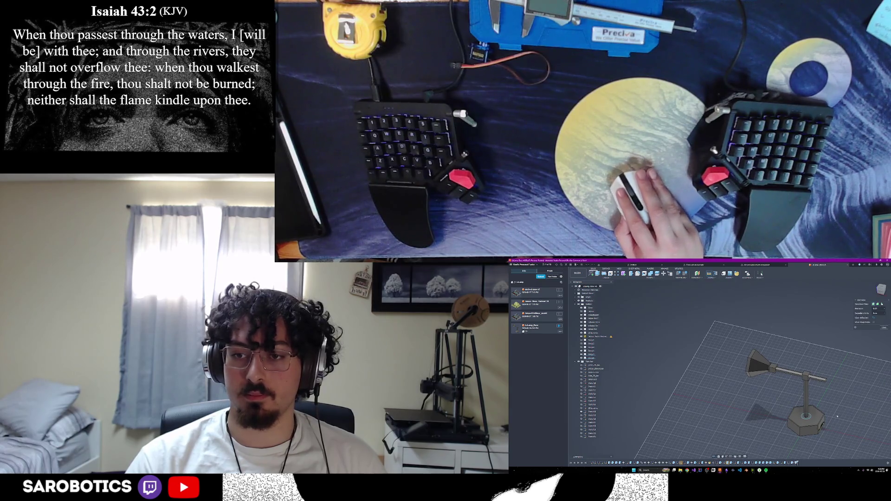
middle_click_drag(841, 431, 793, 429)
key("Escape")
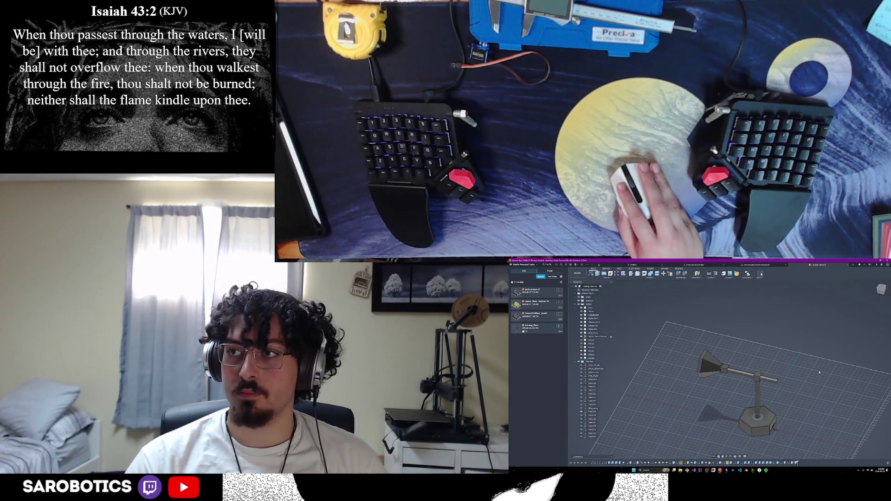
mouse_move(724, 395)
middle_mouse_down("shift")
mouse_move(844, 343)
mouse_move(742, 351)
mouse_move(742, 322)
middle_mouse_up("shift")
scroll(743, 362, "up", 5)
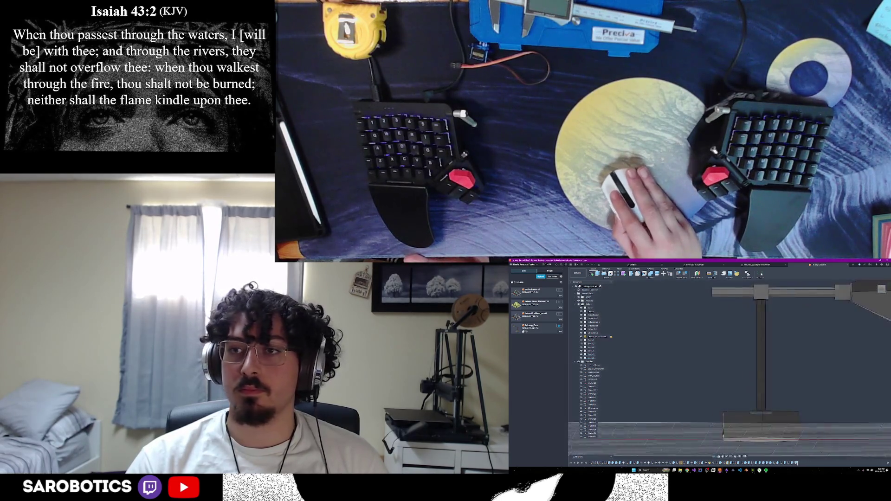
scroll(742, 362, "down", 3)
mouse_move(742, 362)
middle_mouse_down("shift")
mouse_move(789, 380)
mouse_move(765, 349)
mouse_move(772, 328)
mouse_move(702, 336)
middle_mouse_up("shift")
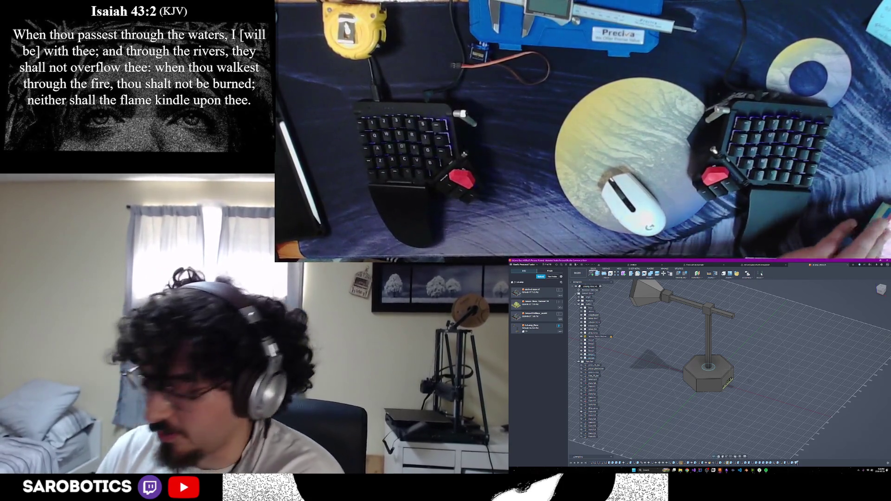
scroll(754, 339, "down", 3)
mouse_move(724, 362)
middle_mouse_down("shift")
mouse_move(724, 334)
mouse_move(738, 337)
mouse_move(738, 366)
mouse_move(754, 341)
mouse_move(763, 359)
mouse_move(733, 373)
mouse_move(729, 364)
mouse_move(732, 373)
middle_mouse_up("shift")
scroll(742, 381, "up", 4)
scroll(743, 371, "down", 3)
scroll(729, 364, "down", 6)
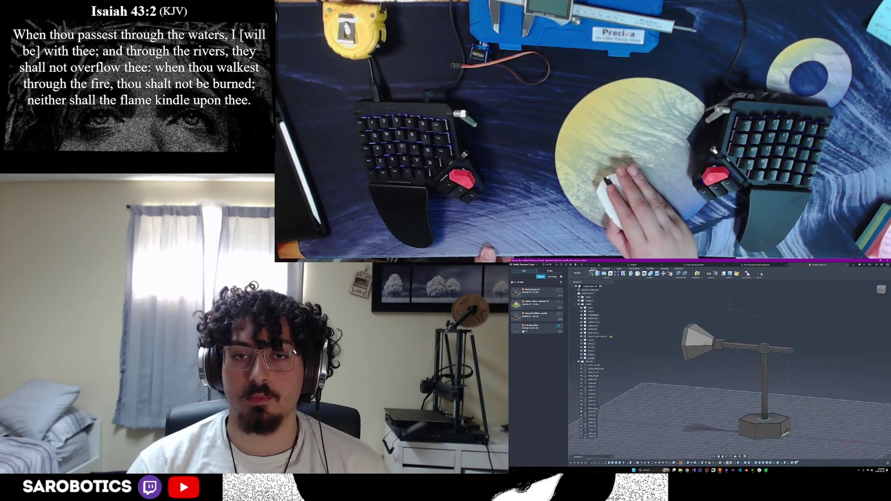
scroll(708, 342, "up", 8)
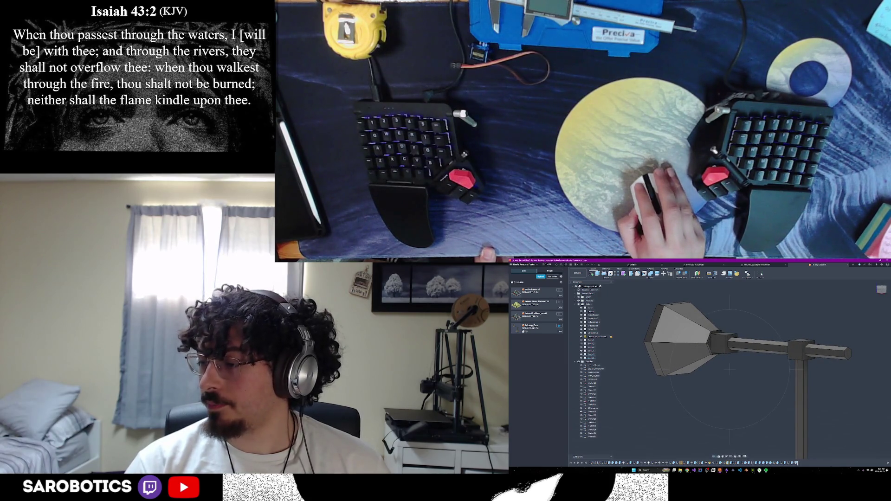
scroll(773, 373, "up", 5)
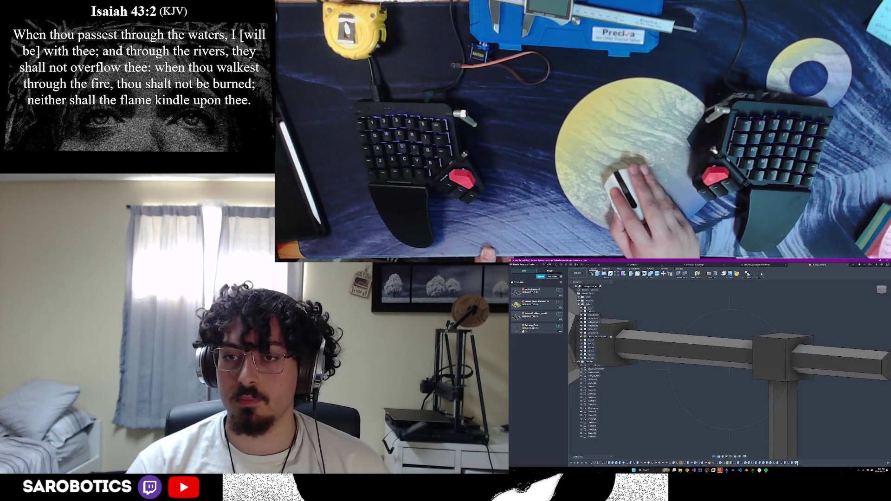
scroll(773, 372, "down", 5)
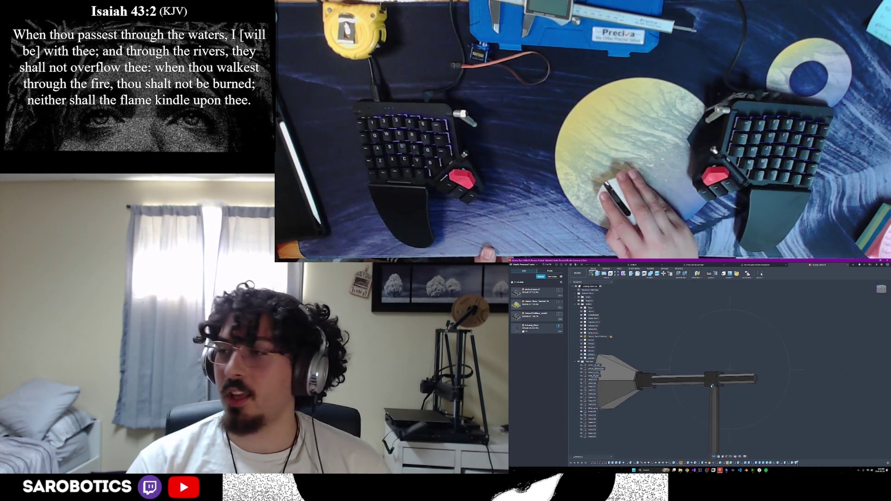
scroll(719, 369, "up", 3)
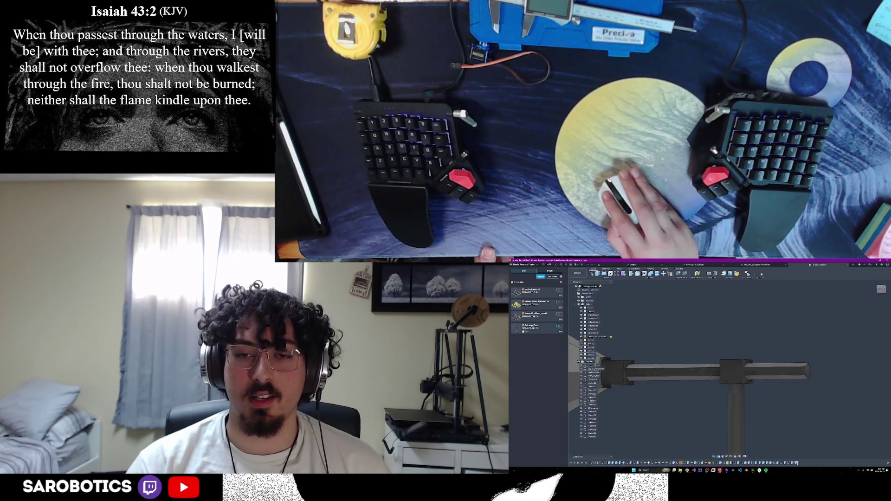
scroll(719, 369, "down", 3)
mouse_move(719, 369)
middle_mouse_down("shift")
mouse_move(752, 348)
mouse_move(761, 325)
mouse_move(703, 357)
middle_mouse_up("shift")
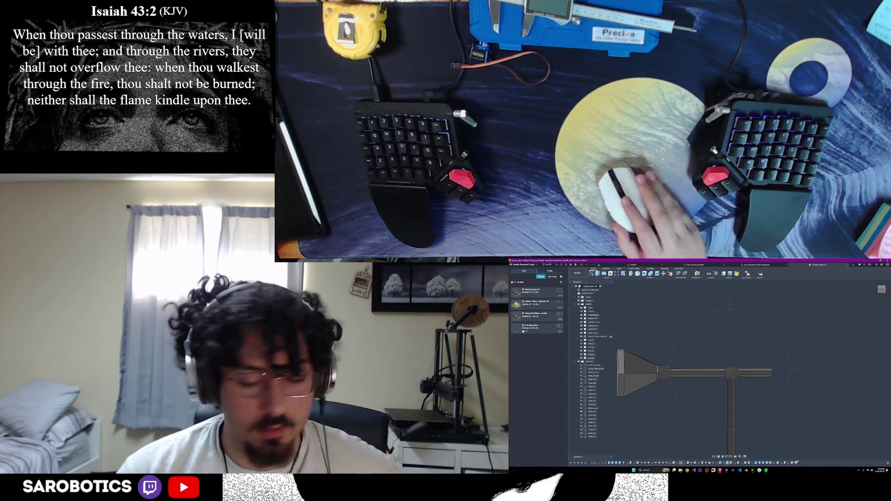
middle_click_drag(703, 357, 711, 364, "shift")
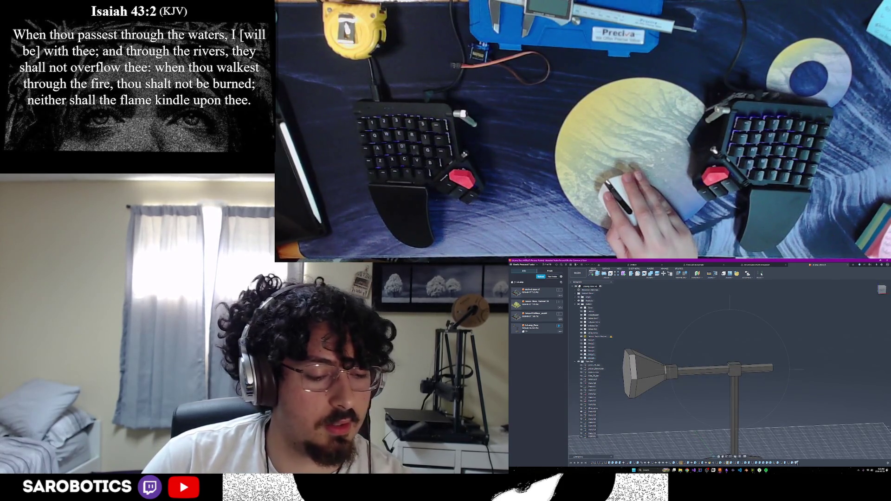